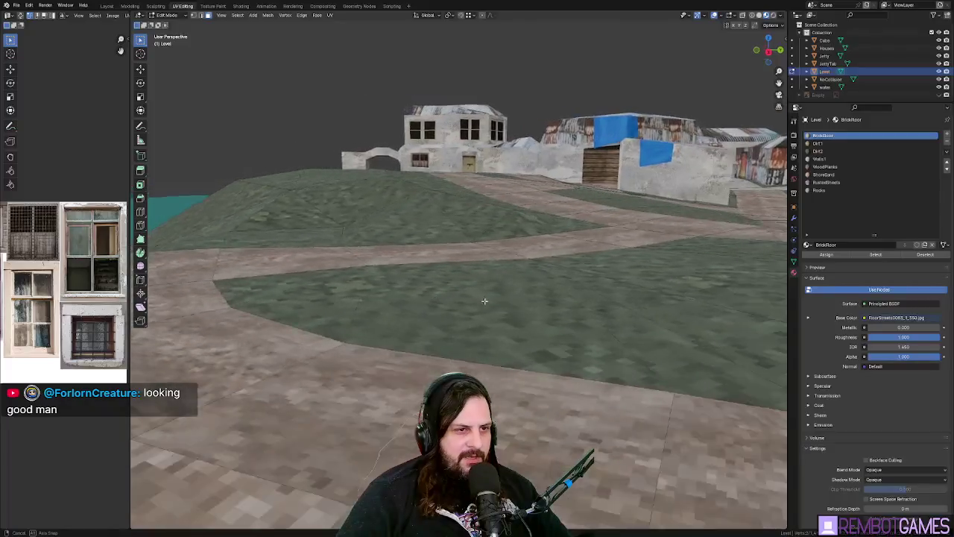
# - Inspect the level in wireframe, from the top view, and in material and rendered shading
pyautogui.moveTo(466, 302); pyautogui.dragTo(469, 289)
pyautogui.click(743, 16)
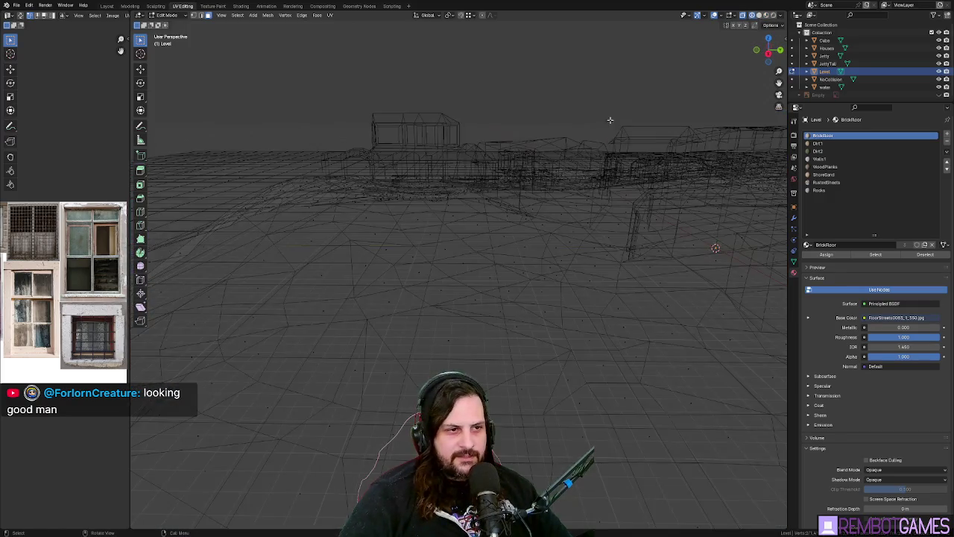
pyautogui.moveTo(609, 121)
pyautogui.mouseDown()
pyautogui.moveTo(605, 164)
pyautogui.moveTo(550, 220)
pyautogui.moveTo(543, 190)
pyautogui.moveTo(456, 296)
pyautogui.moveTo(456, 284)
pyautogui.moveTo(541, 262)
pyautogui.moveTo(577, 219)
pyautogui.moveTo(509, 266)
pyautogui.moveTo(530, 204)
pyautogui.moveTo(502, 251)
pyautogui.moveTo(553, 240)
pyautogui.moveTo(514, 245)
pyautogui.moveTo(526, 266)
pyautogui.moveTo(542, 229)
pyautogui.mouseUp()
pyautogui.press('`')
pyautogui.click(545, 186)
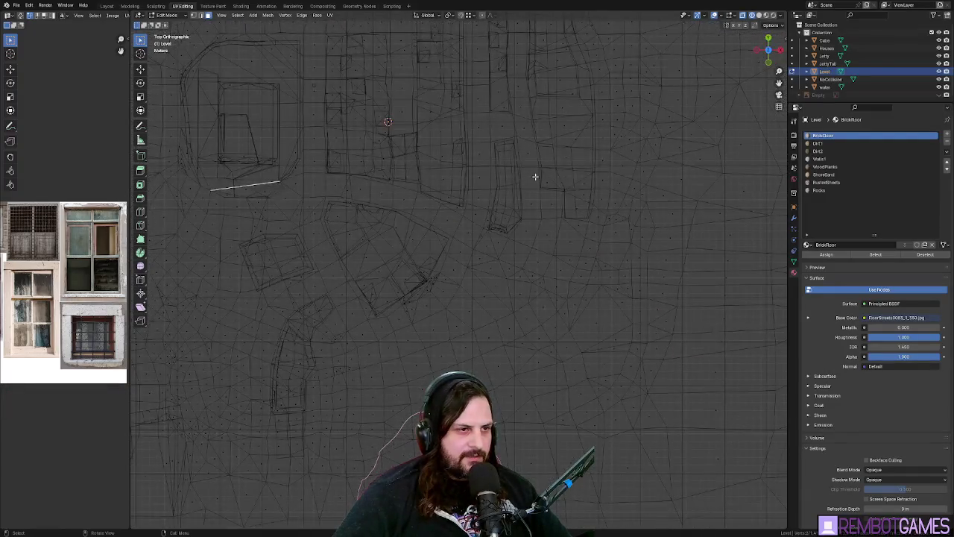
pyautogui.click(766, 15)
pyautogui.click(773, 14)
pyautogui.click(765, 14)
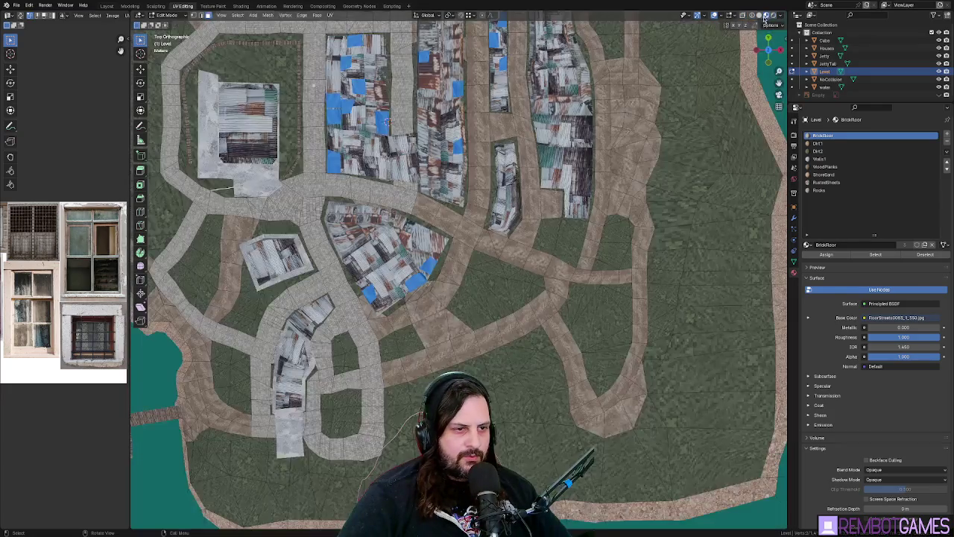
pyautogui.moveTo(447, 224)
pyautogui.mouseDown()
pyautogui.moveTo(429, 246)
pyautogui.moveTo(552, 276)
pyautogui.mouseUp()
pyautogui.scroll(-5, 428, 246)
pyautogui.scroll(2, 556, 337)
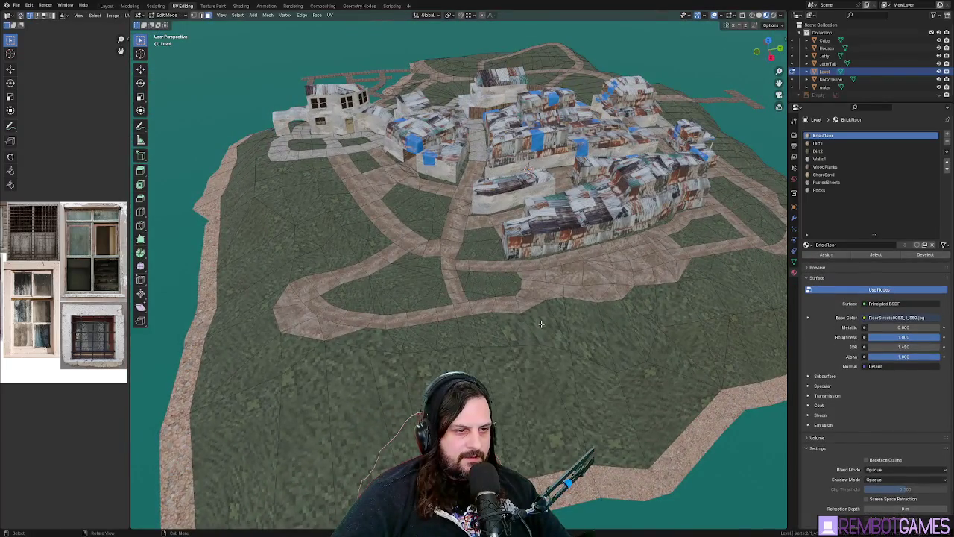
# - Unwrap the UVs of the ground face beside the path and return to Object Mode
pyautogui.keyDown('shift'); pyautogui.click(525, 334); pyautogui.keyUp('shift')
pyautogui.scroll(-5, 525, 334)
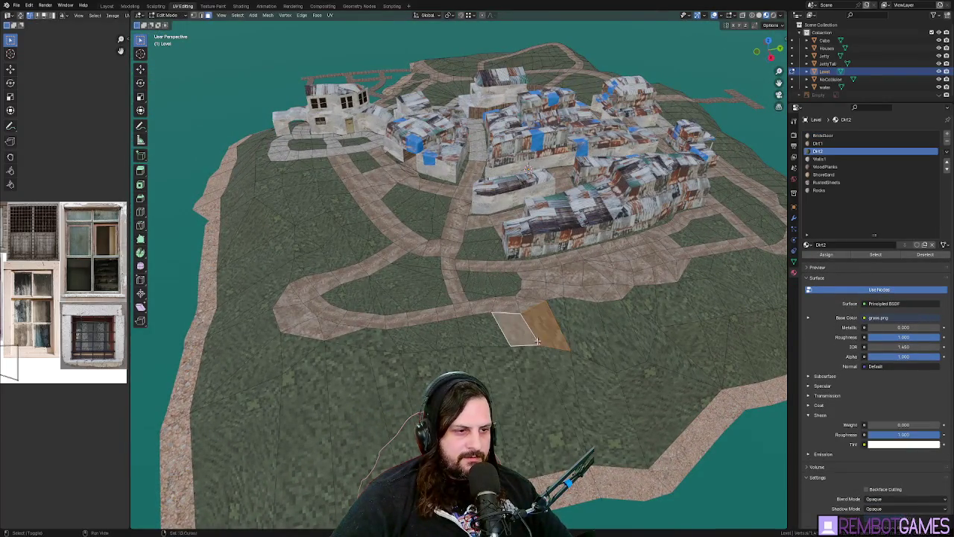
pyautogui.press('u')
pyautogui.scroll(6, 490, 256)
pyautogui.press('Tab')
pyautogui.scroll(-3, 489, 256)
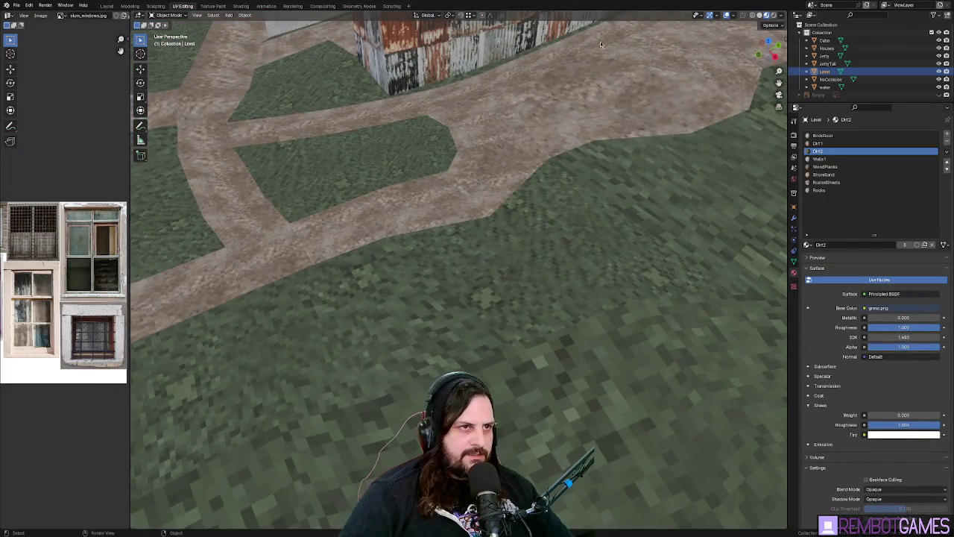
pyautogui.scroll(2, 706, 140)
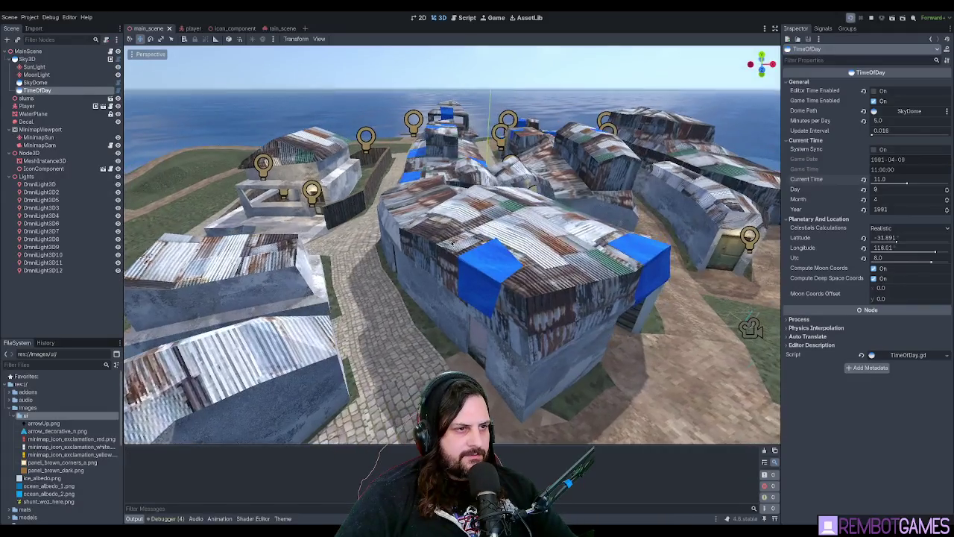
# - Run the Godot project with F5 to play the slum level
pyautogui.press('F5')
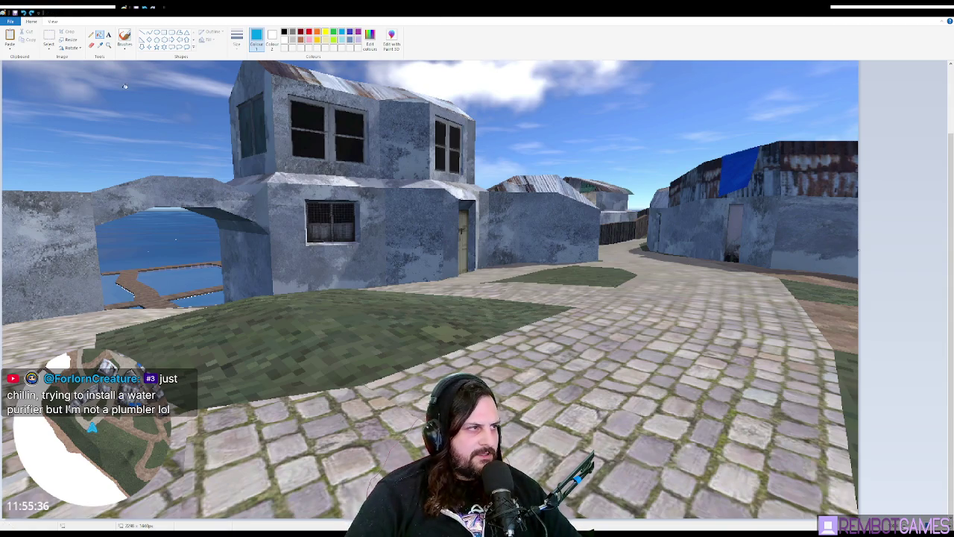
# - Pick the Rectangle shape and look through Paint's View zoom options
pyautogui.click(163, 33)
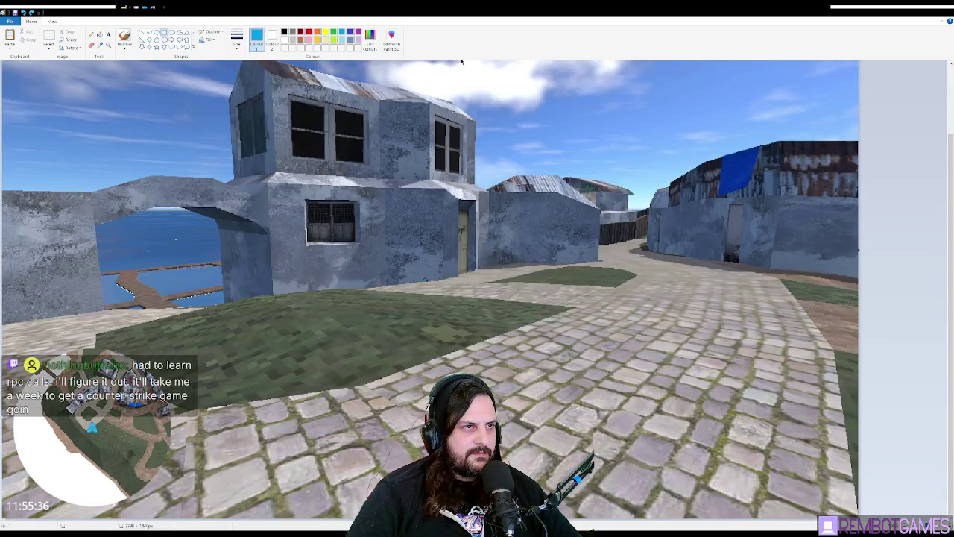
pyautogui.scroll(-1, 268, 140)
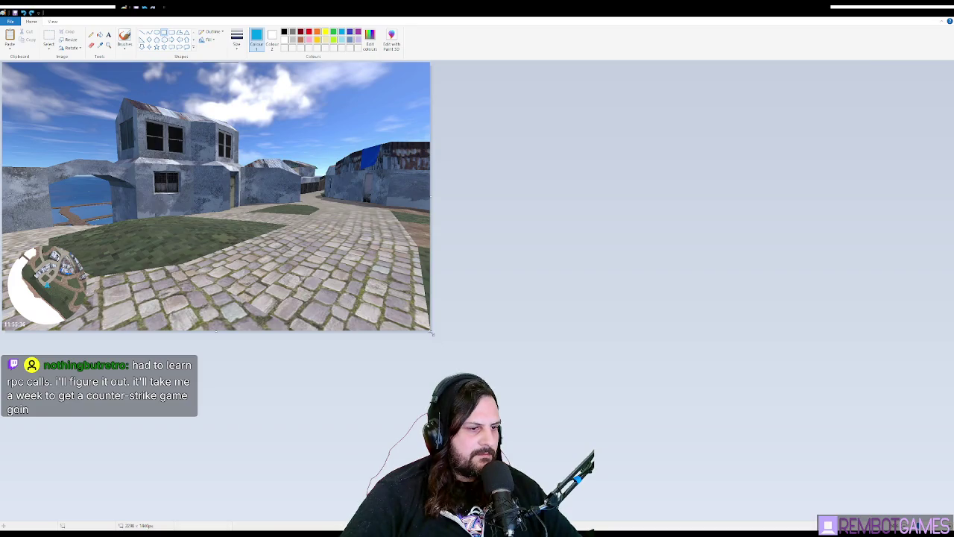
pyautogui.scroll(1, 224, 186)
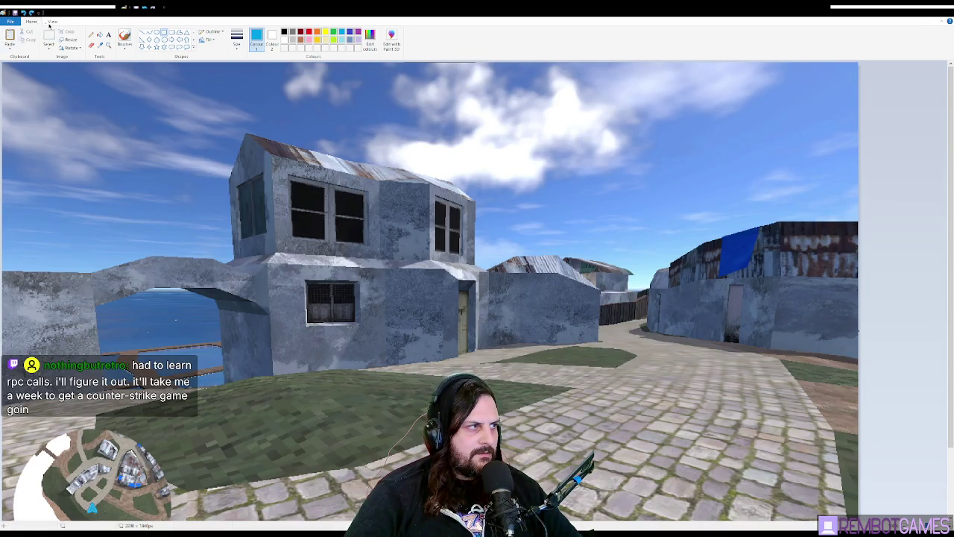
pyautogui.click(52, 22)
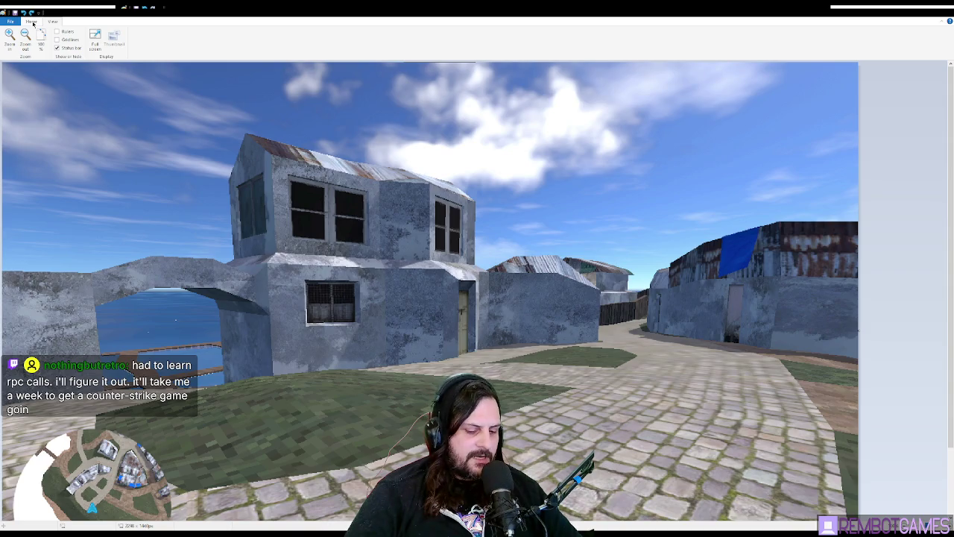
pyautogui.click(32, 22)
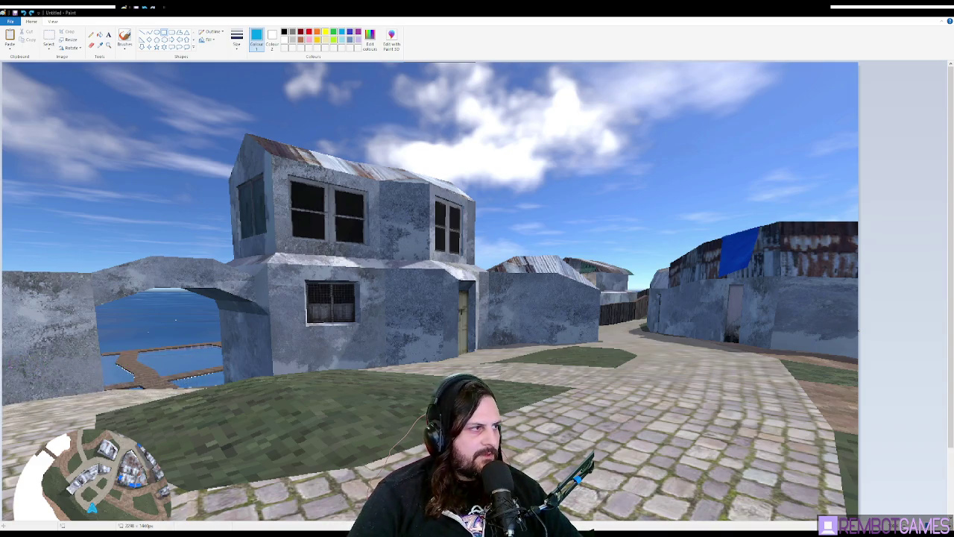
# - Paste the newer screenshot with minimap and clock, undo the oversized paste, and crop the canvas to fit
pyautogui.hotkey('ctrl', 'v')
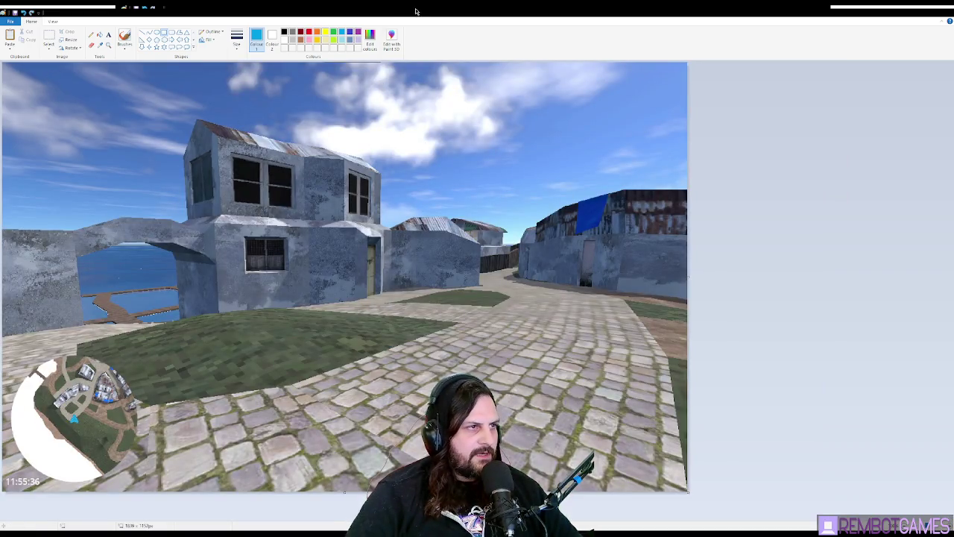
pyautogui.hotkey('ctrl', 'v')
pyautogui.hotkey('ctrl', 'z')
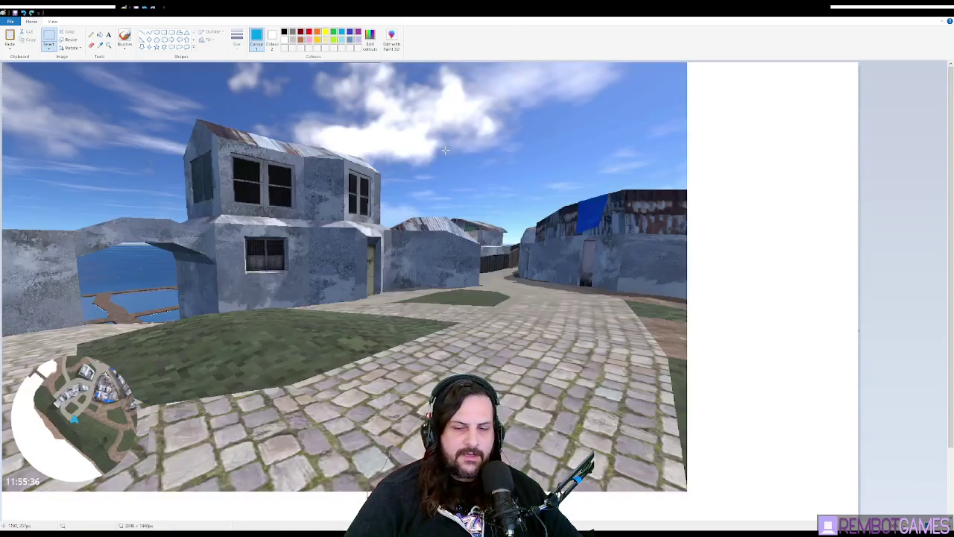
pyautogui.hotkey('ctrl', 'shift', 'x')
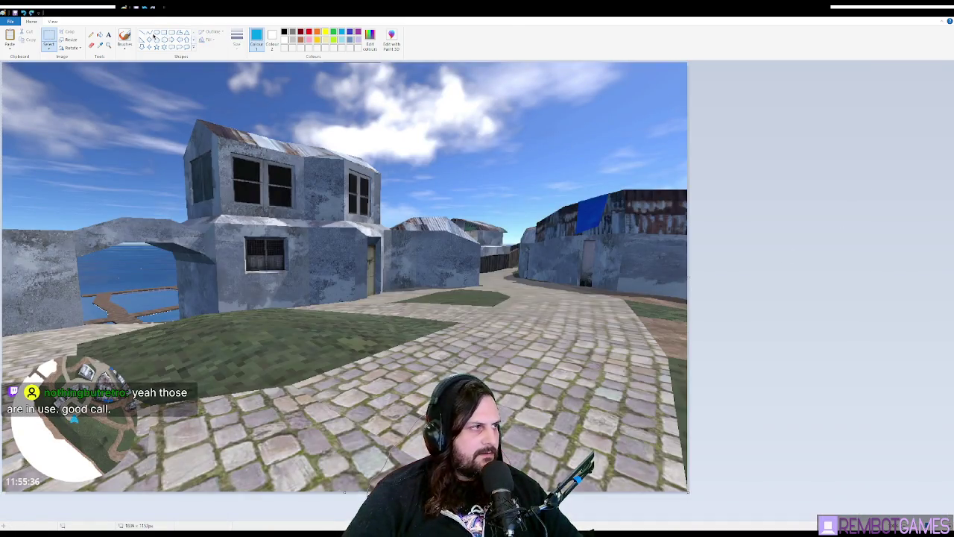
pyautogui.click(163, 33)
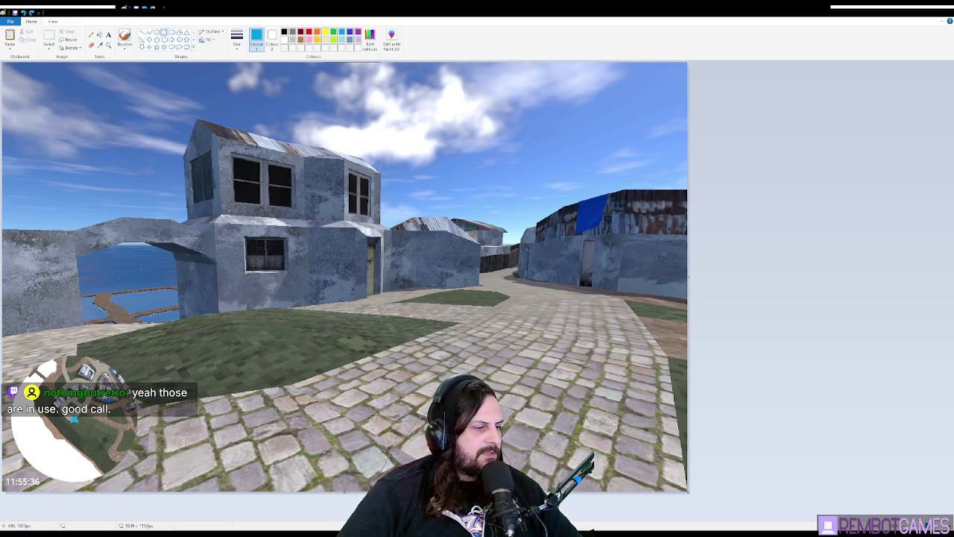
# - Draw a wide white bar and two small blue-outlined slots along the screenshot's bottom
pyautogui.moveTo(180, 444)
pyautogui.mouseDown()
pyautogui.moveTo(417, 484)
pyautogui.moveTo(598, 484)
pyautogui.mouseUp()
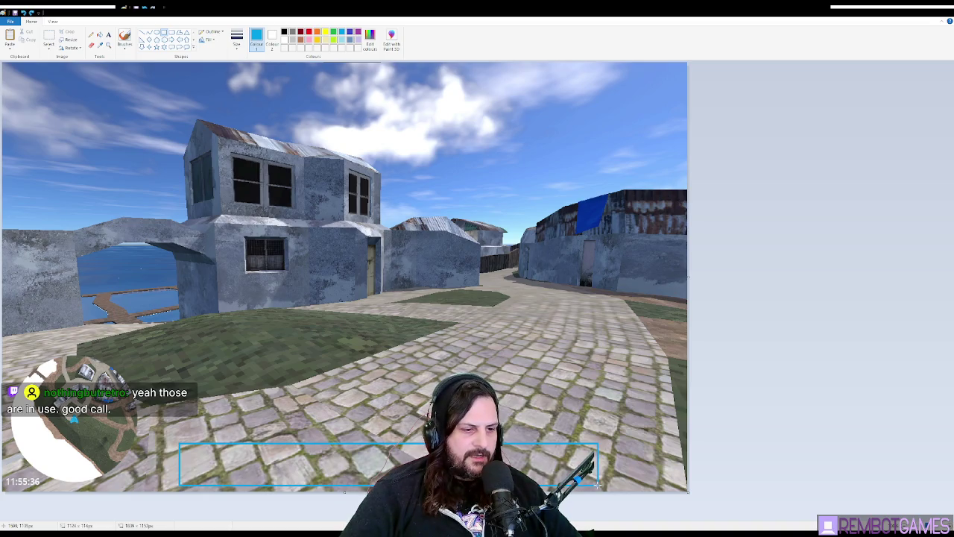
pyautogui.press('Escape')
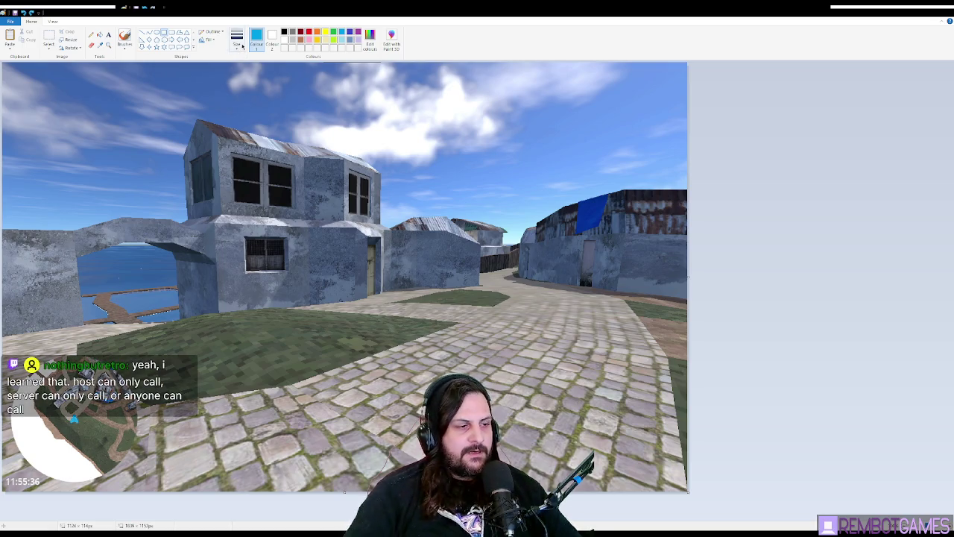
pyautogui.moveTo(238, 411)
pyautogui.mouseDown()
pyautogui.moveTo(548, 469)
pyautogui.moveTo(542, 453)
pyautogui.mouseUp()
pyautogui.press('Delete')
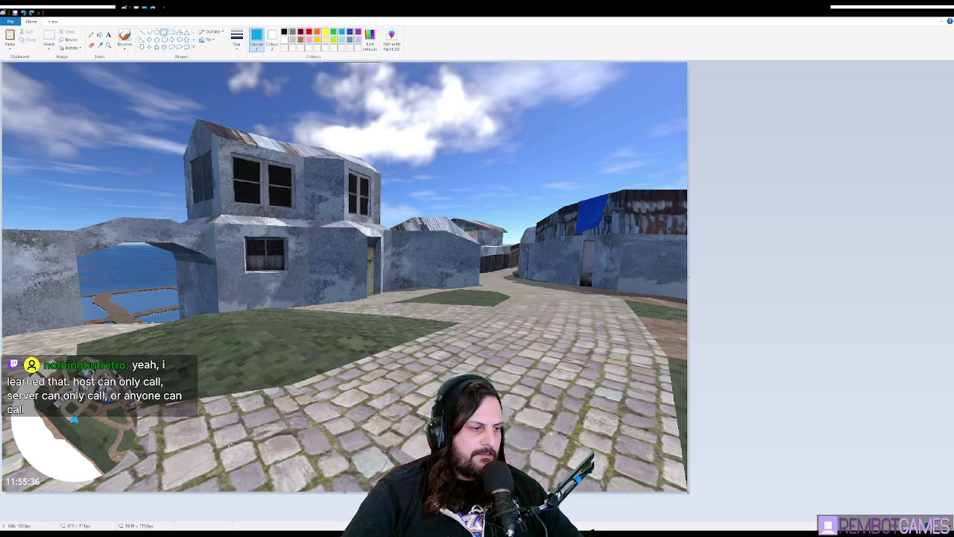
pyautogui.moveTo(206, 450)
pyautogui.mouseDown()
pyautogui.moveTo(583, 488)
pyautogui.moveTo(560, 487)
pyautogui.mouseUp()
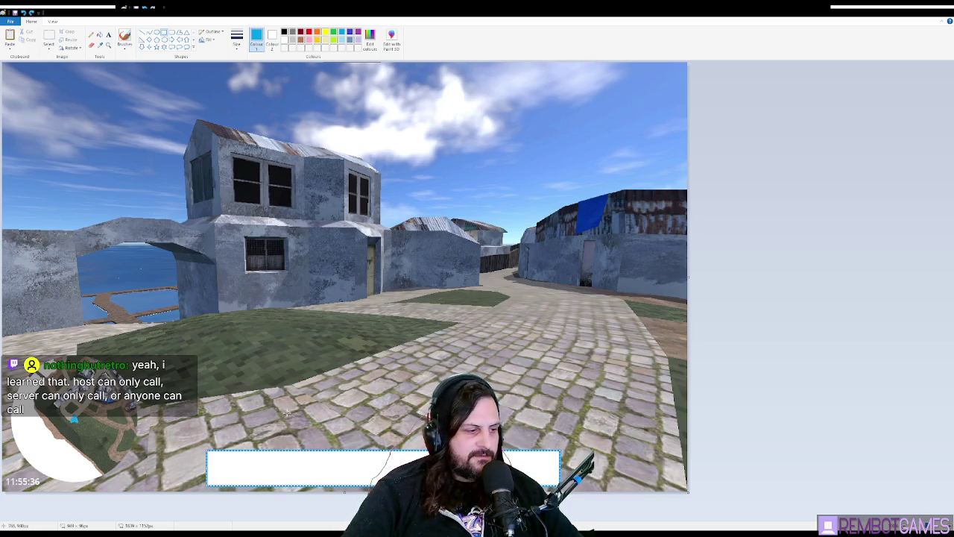
pyautogui.moveTo(207, 450)
pyautogui.mouseDown()
pyautogui.moveTo(277, 477)
pyautogui.moveTo(246, 487)
pyautogui.mouseUp()
pyautogui.click(258, 451)
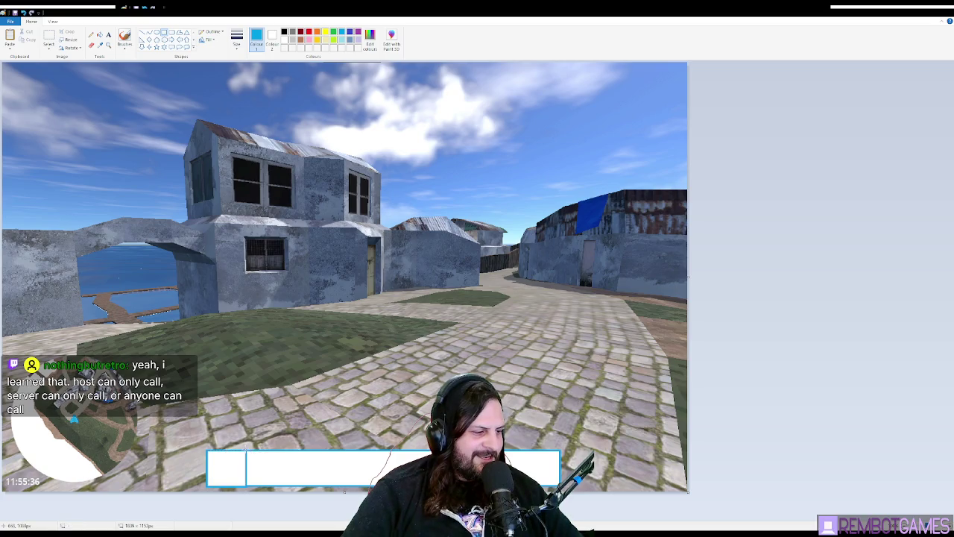
pyautogui.moveTo(247, 450)
pyautogui.mouseDown()
pyautogui.moveTo(298, 488)
pyautogui.moveTo(288, 486)
pyautogui.mouseUp()
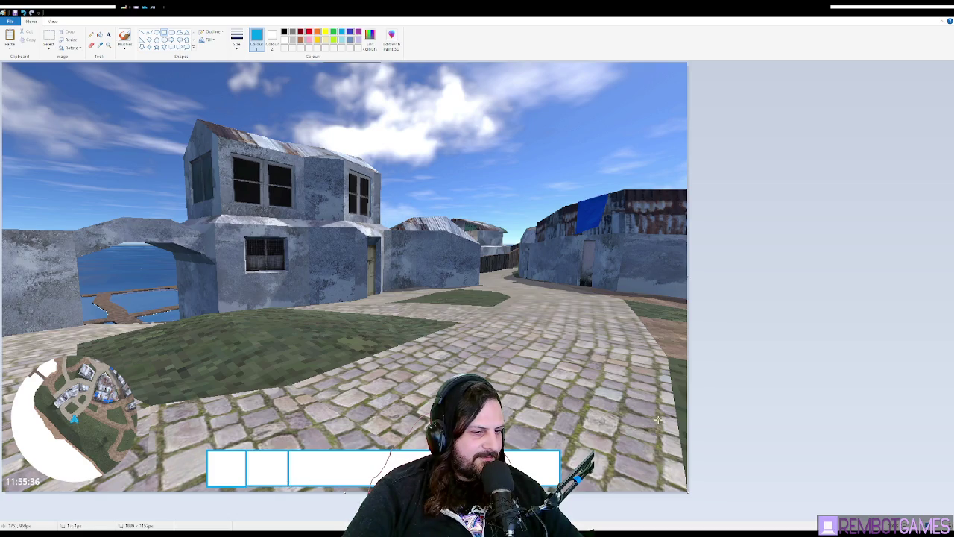
pyautogui.click(48, 39)
# - Copy the two slots and paste three more pairs along the bottom row
pyautogui.moveTo(204, 448); pyautogui.dragTo(290, 489)
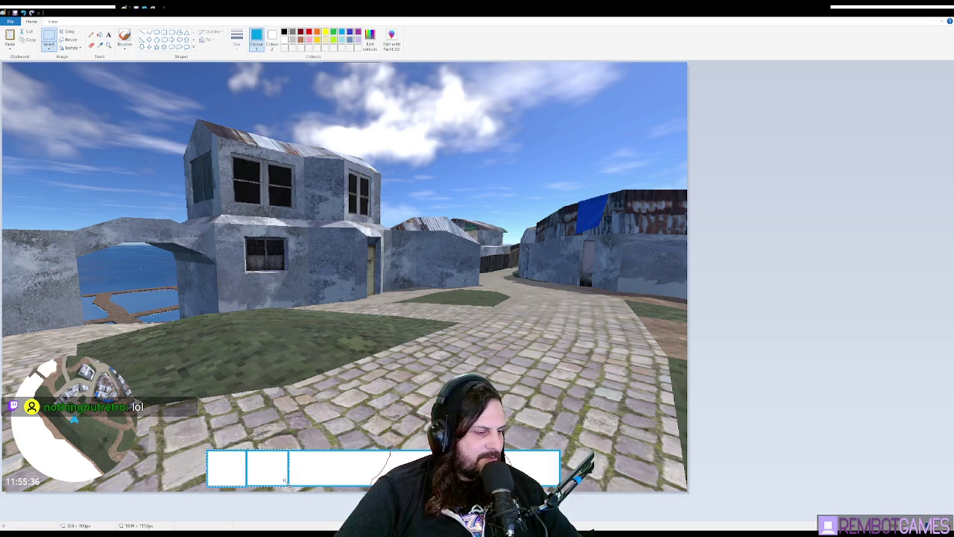
pyautogui.hotkey('ctrl', 'c')
pyautogui.hotkey('ctrl', 'v')
pyautogui.moveTo(40, 94)
pyautogui.mouseDown()
pyautogui.moveTo(350, 359)
pyautogui.moveTo(328, 481)
pyautogui.mouseUp()
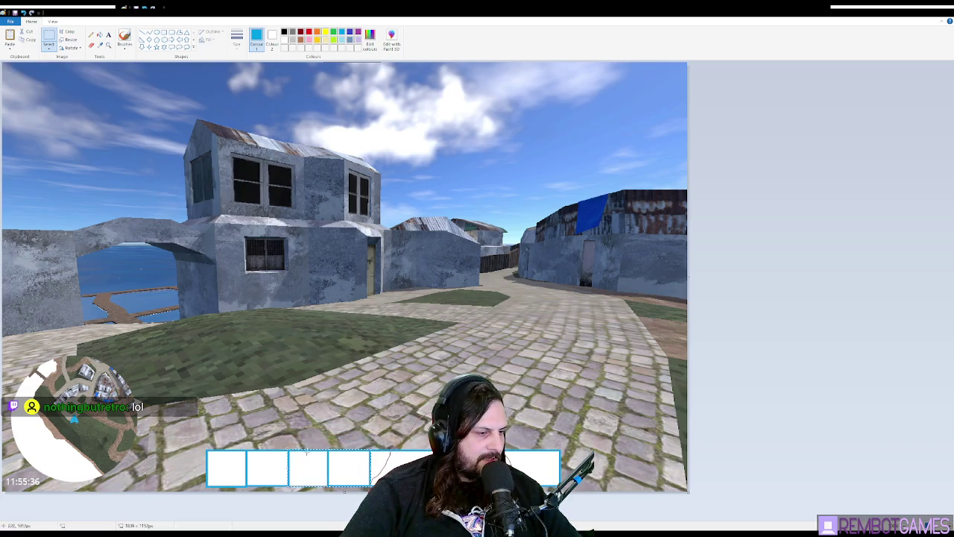
pyautogui.hotkey('ctrl', 'v')
pyautogui.moveTo(41, 93); pyautogui.dragTo(410, 468)
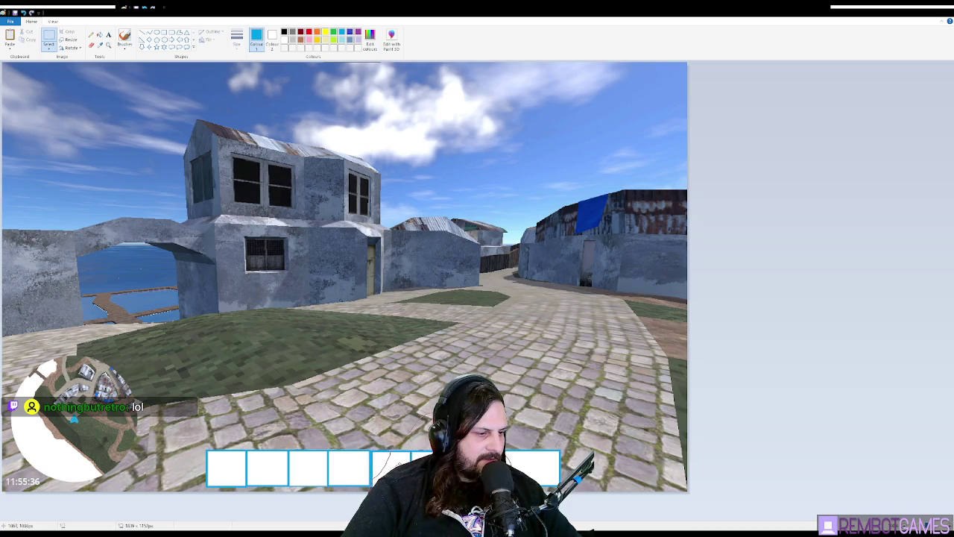
pyautogui.hotkey('ctrl', 'v')
pyautogui.moveTo(43, 81)
pyautogui.mouseDown()
pyautogui.moveTo(275, 241)
pyautogui.moveTo(515, 468)
pyautogui.mouseUp()
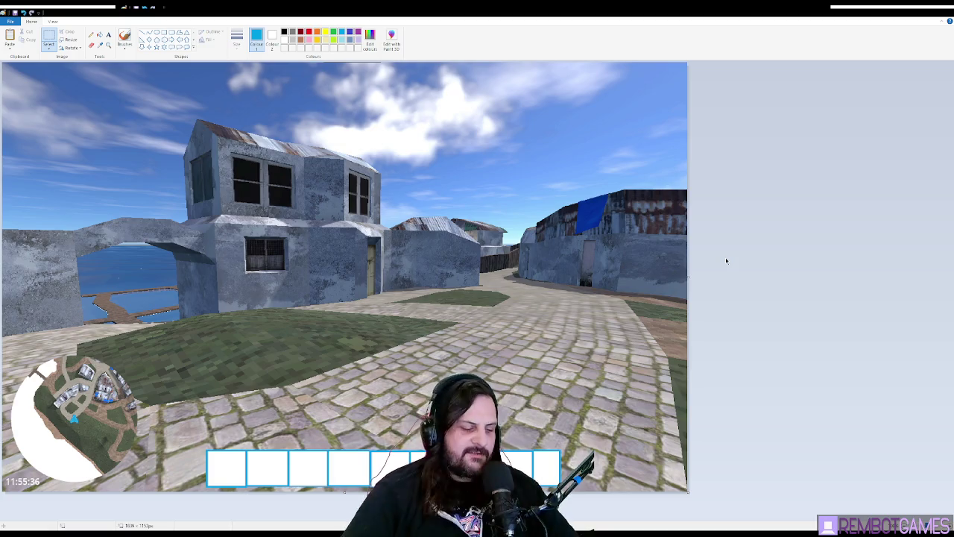
# - Paste another pair of slots and place it at the hotbar's right end
pyautogui.hotkey('ctrl', 'v')
pyautogui.moveTo(44, 81); pyautogui.dragTo(575, 470)
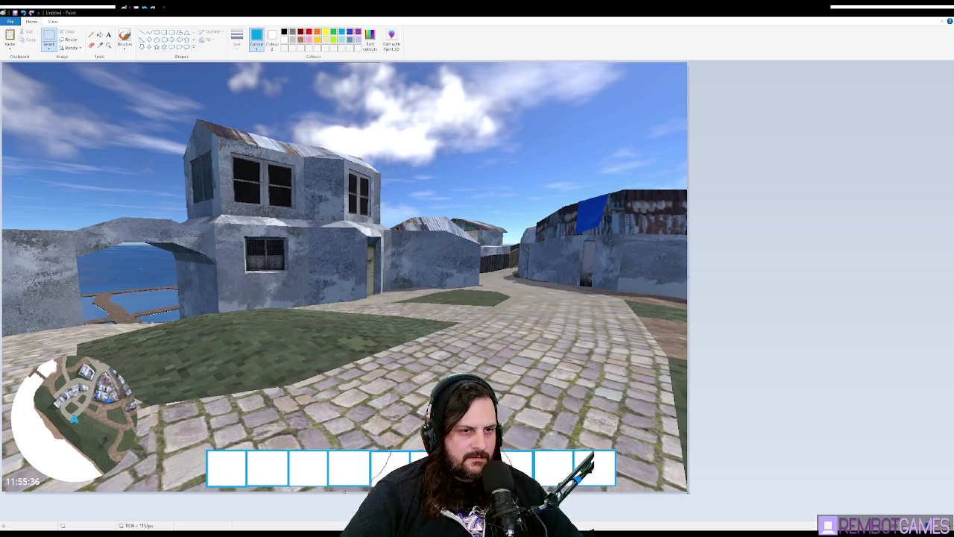
# - Paste the fish-bone image onto the first hotbar slot and shrink it to fit inside
pyautogui.hotkey('ctrl', 'v')
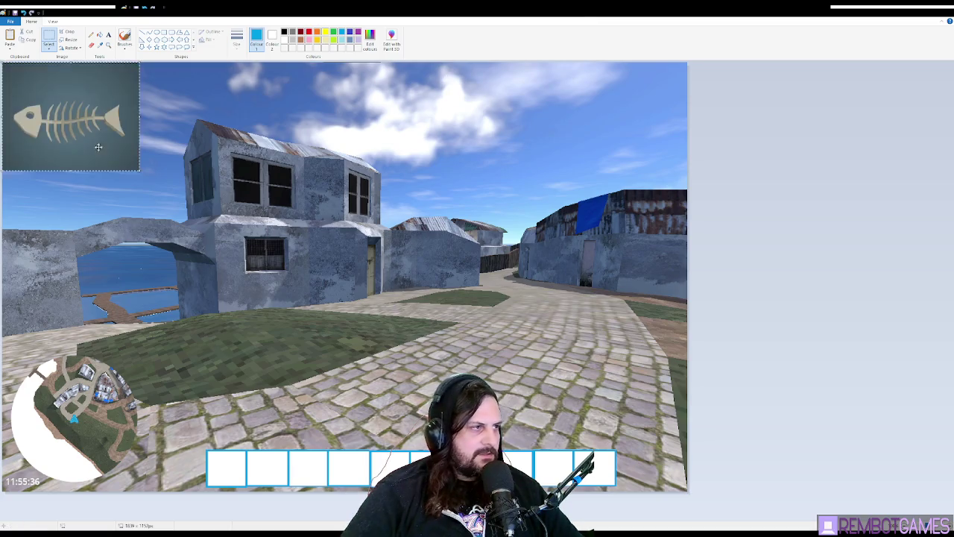
pyautogui.moveTo(65, 105)
pyautogui.mouseDown()
pyautogui.moveTo(299, 383)
pyautogui.moveTo(288, 412)
pyautogui.moveTo(270, 416)
pyautogui.mouseUp()
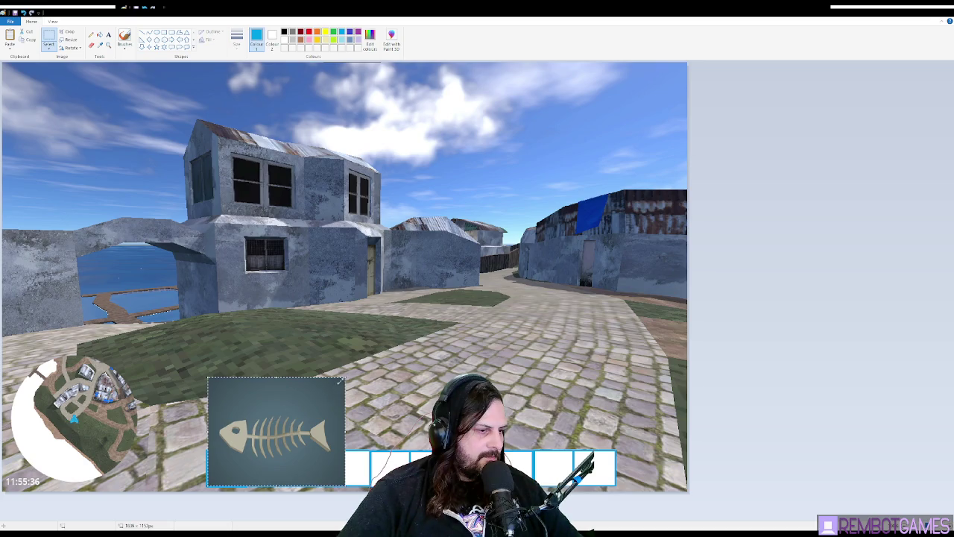
pyautogui.moveTo(246, 451); pyautogui.dragTo(247, 451)
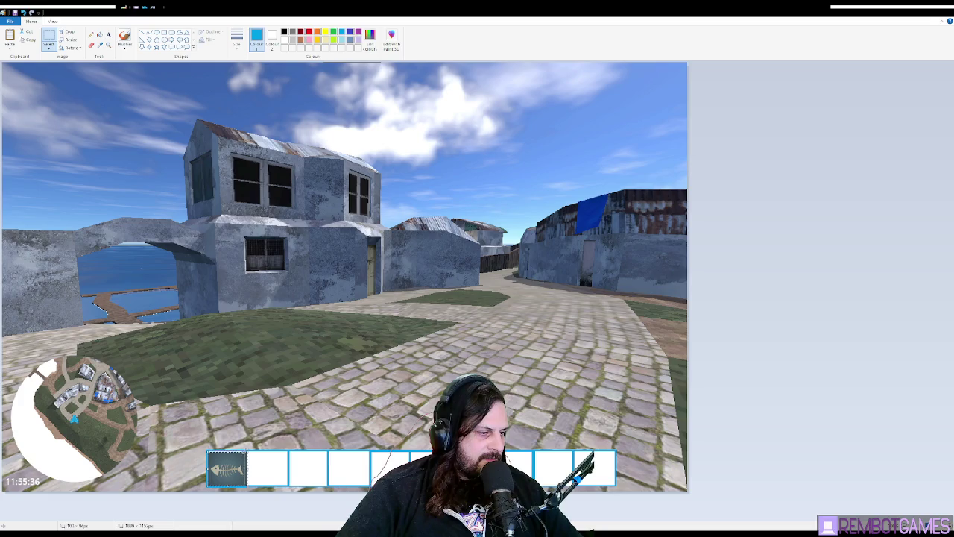
pyautogui.moveTo(247, 451); pyautogui.dragTo(243, 452)
pyautogui.click(252, 415)
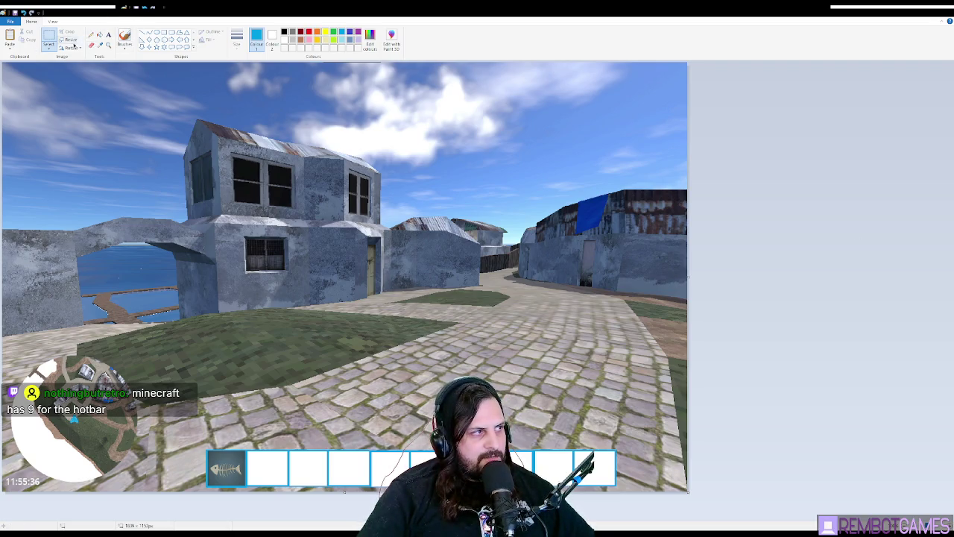
# - Add a yellow size-12 '3' in the fish-bone slot's corner, then minimise Paint
pyautogui.click(109, 35)
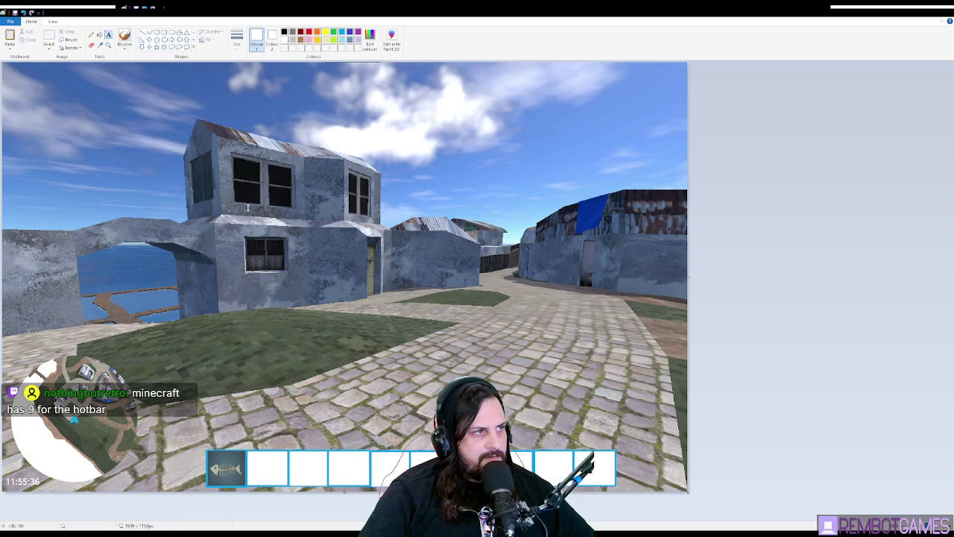
pyautogui.click(233, 455)
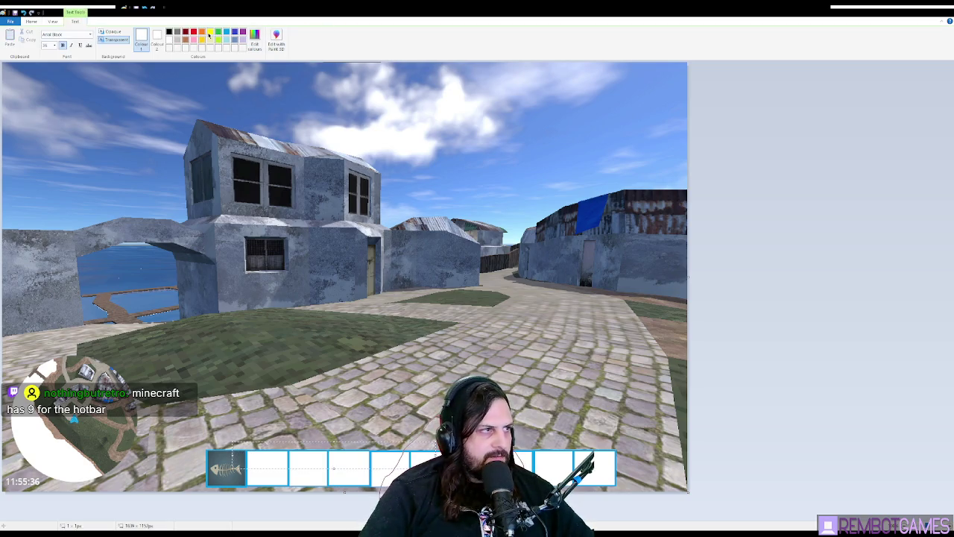
pyautogui.click(211, 33)
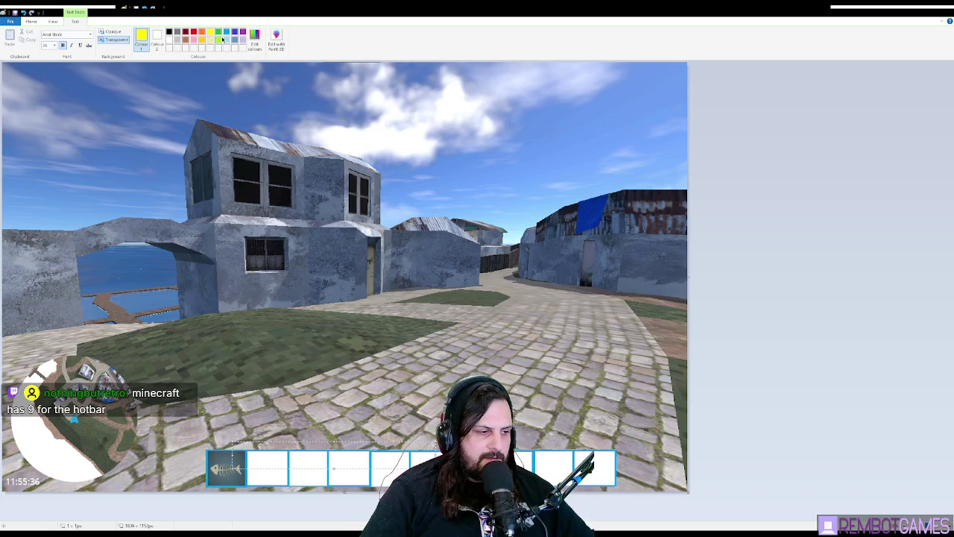
pyautogui.write('3')
pyautogui.hotkey('ctrl', 'a')
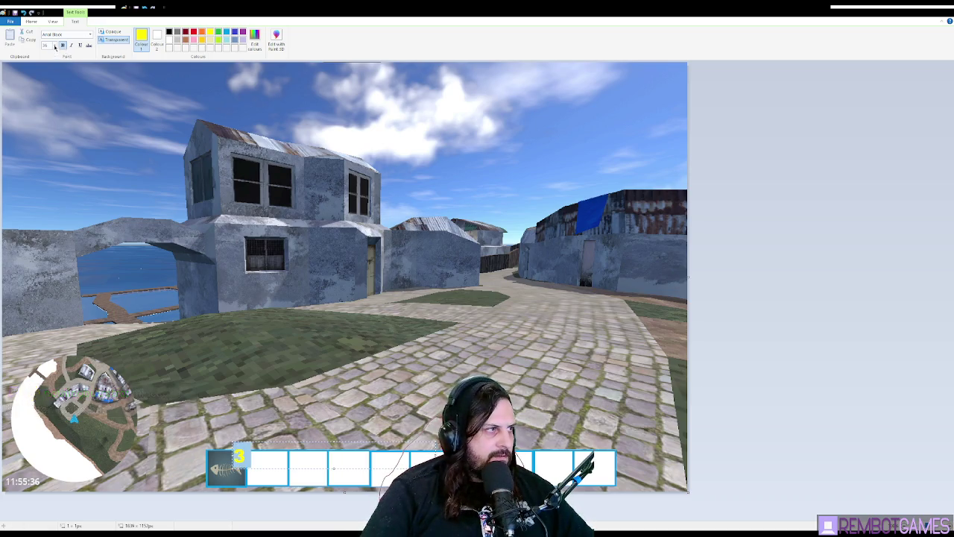
pyautogui.write('12')
pyautogui.press('Return')
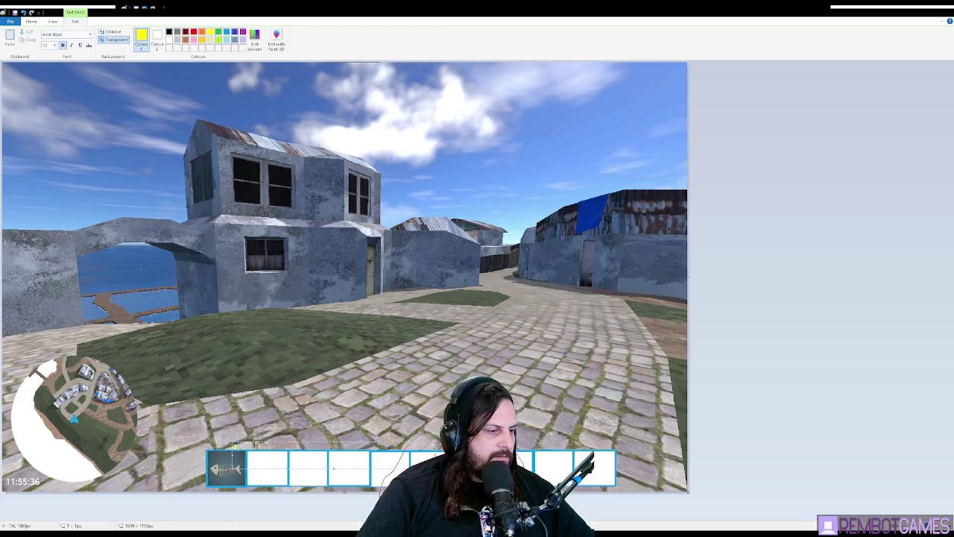
pyautogui.moveTo(247, 442); pyautogui.dragTo(254, 450)
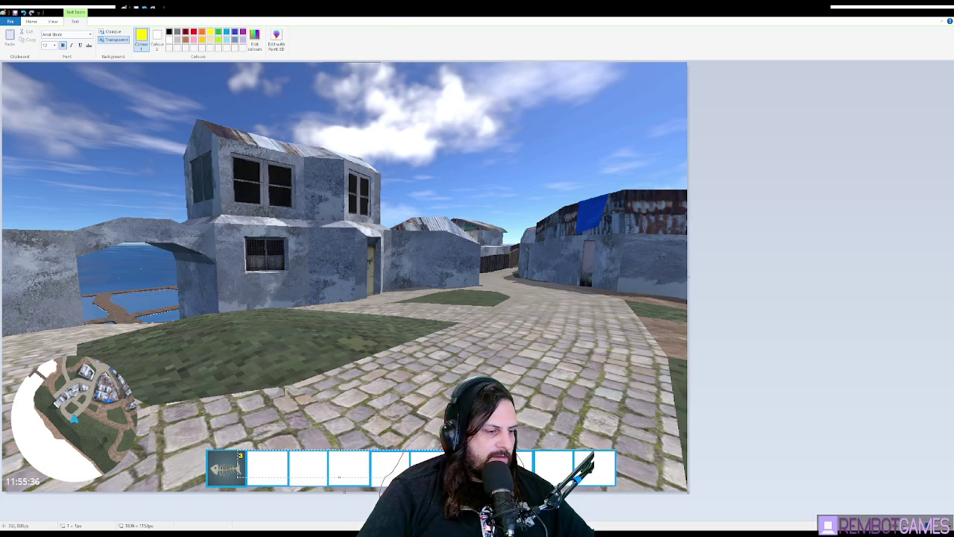
pyautogui.click(832, 240)
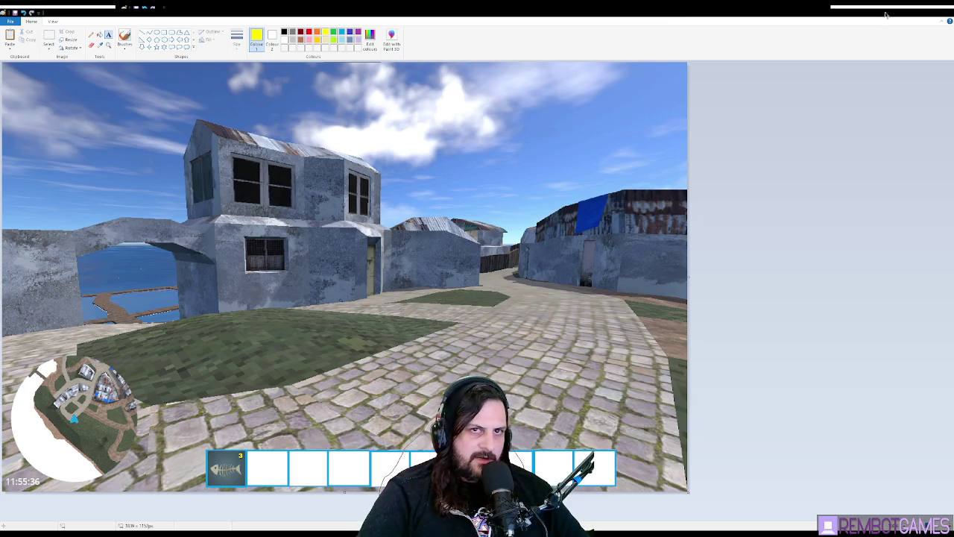
pyautogui.click(911, 15)
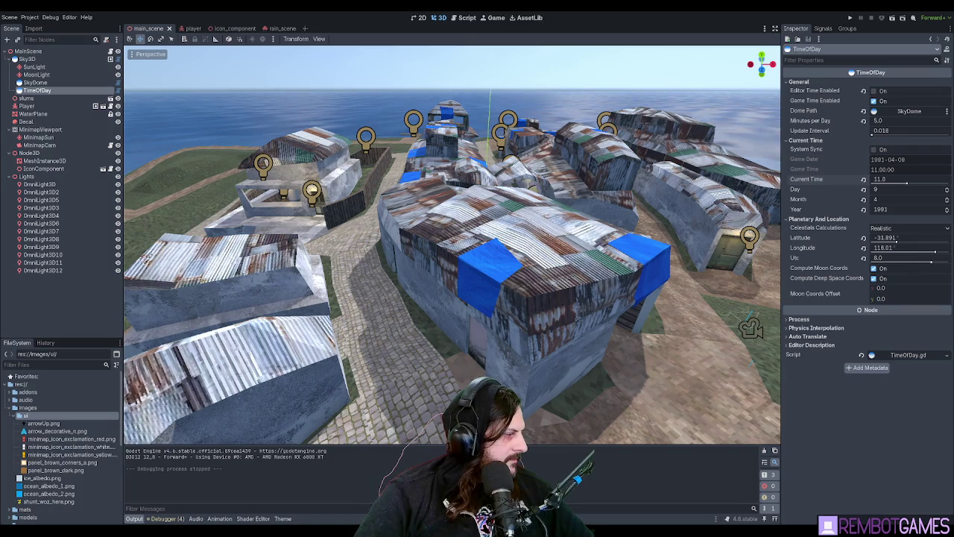
# - Switch back to Paint and scroll around the regions map
pyautogui.hotkey('alt', 'Tab')
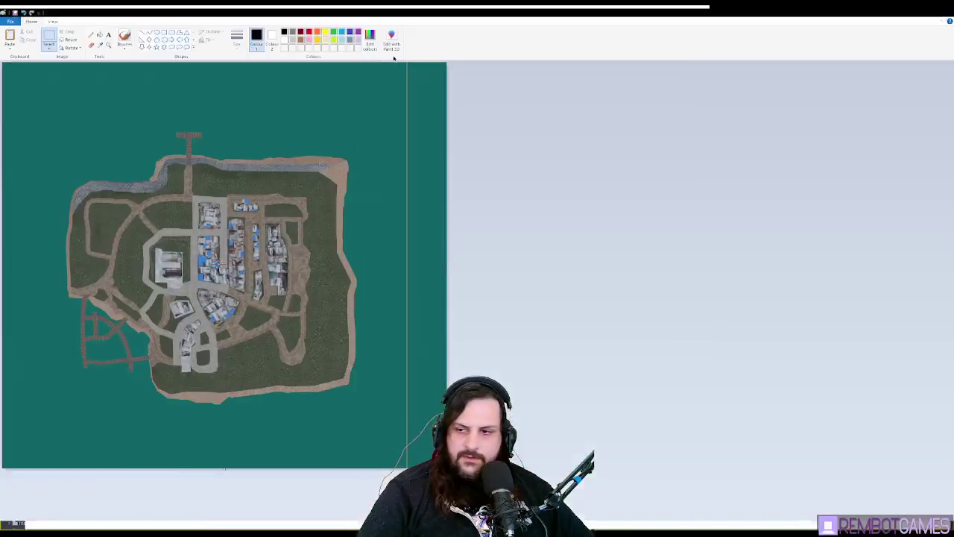
pyautogui.scroll(2, 326, 303)
pyautogui.scroll(-2, 383, 279)
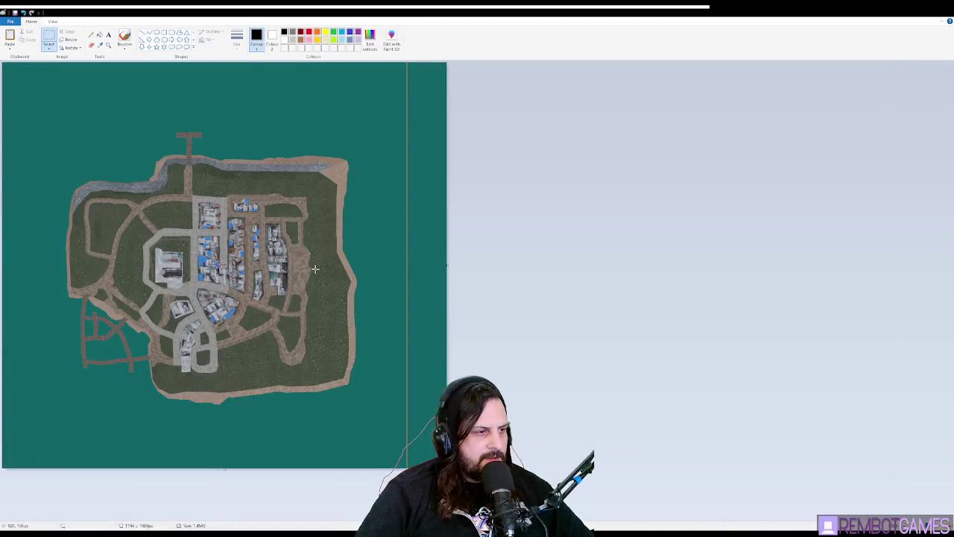
pyautogui.scroll(2, 358, 254)
pyautogui.scroll(1, 458, 229)
pyautogui.scroll(-1, 462, 224)
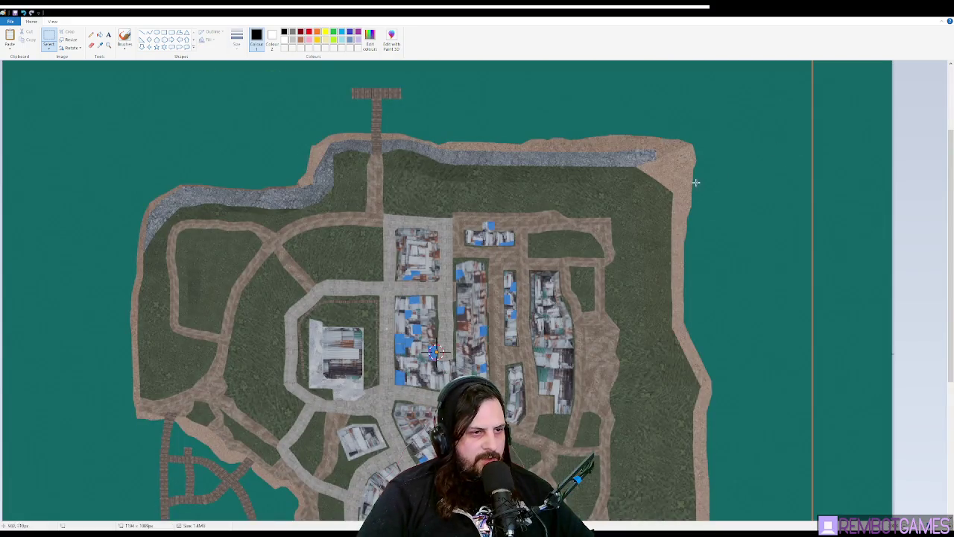
pyautogui.scroll(-1, 660, 198)
pyautogui.scroll(1, 660, 199)
pyautogui.scroll(-5, 337, 209)
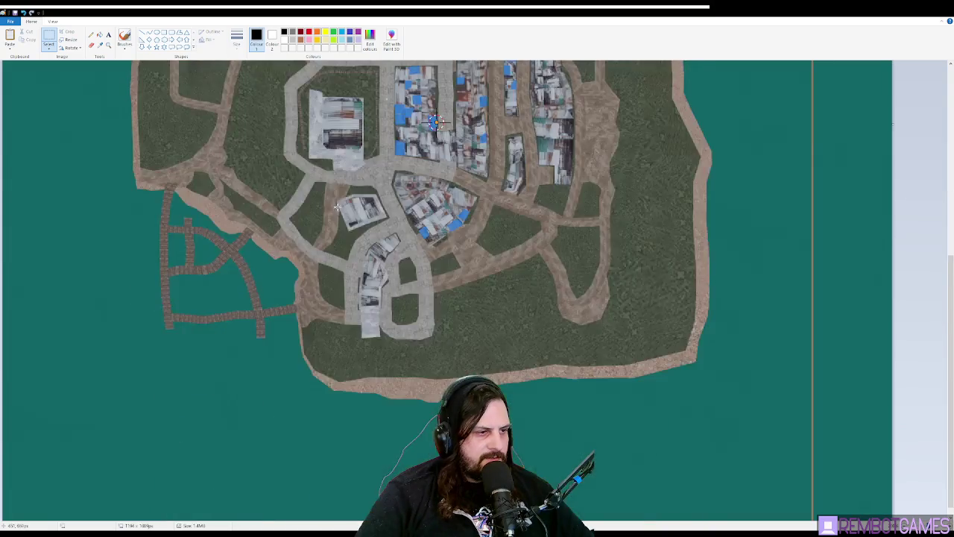
pyautogui.scroll(3, 336, 209)
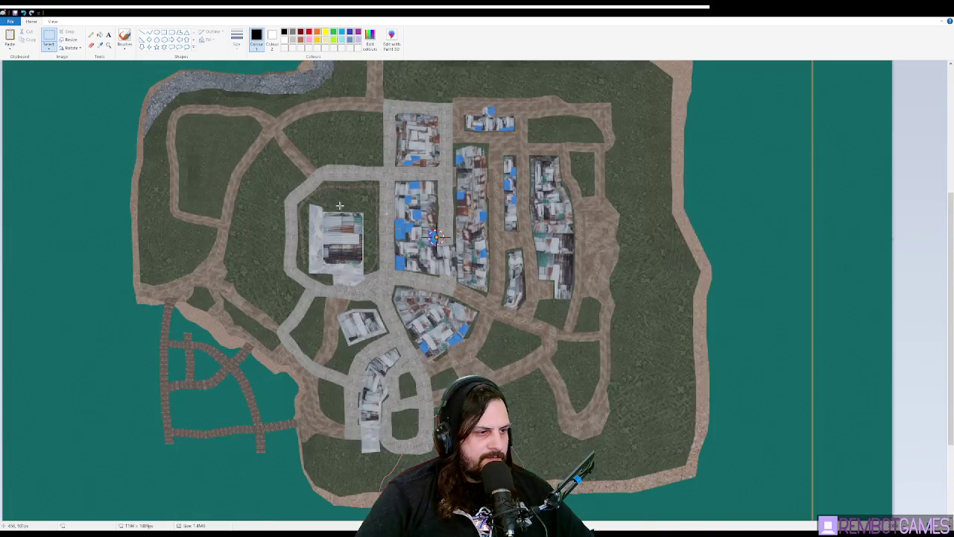
# - In red, try and undo a shoreline line, then outline the pier with a rectangle
pyautogui.click(142, 33)
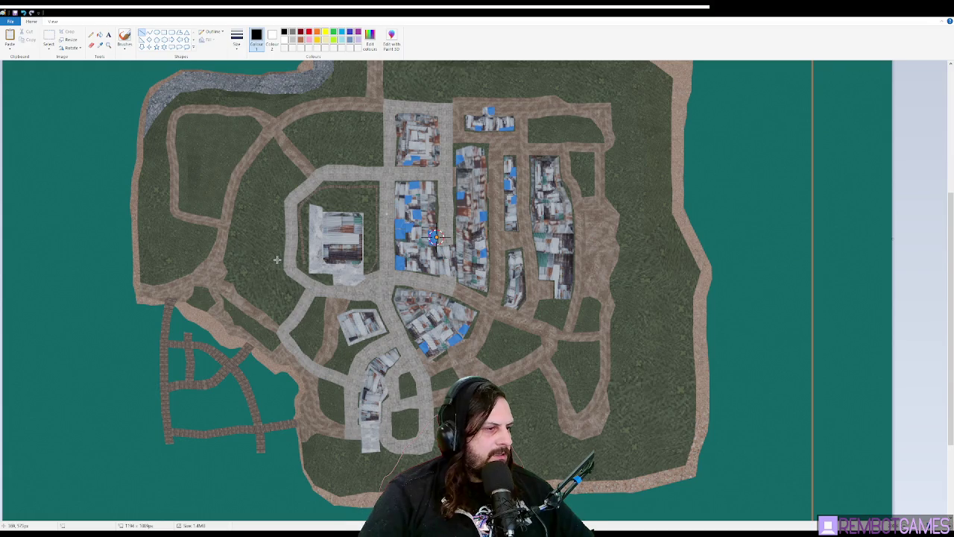
pyautogui.click(309, 33)
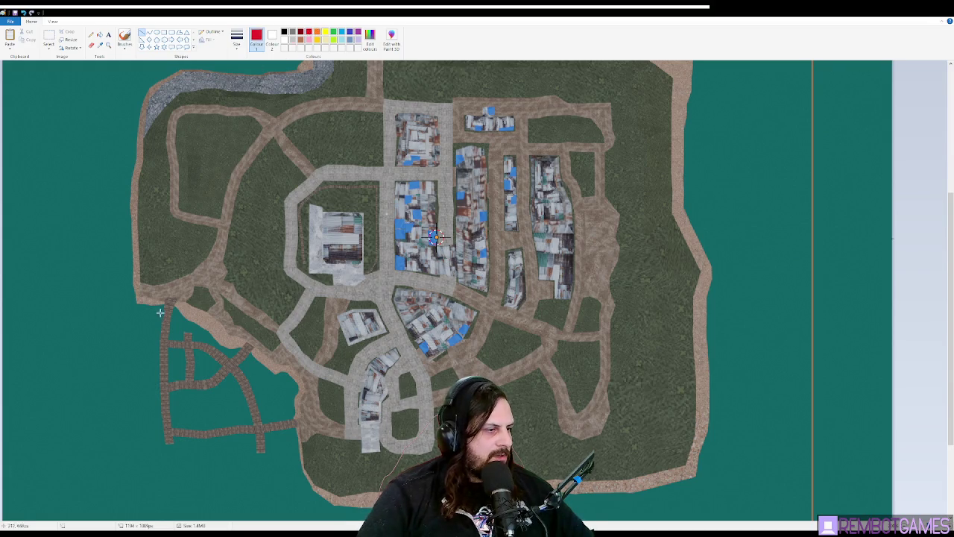
pyautogui.moveTo(155, 306)
pyautogui.mouseDown()
pyautogui.moveTo(219, 336)
pyautogui.moveTo(240, 330)
pyautogui.mouseUp()
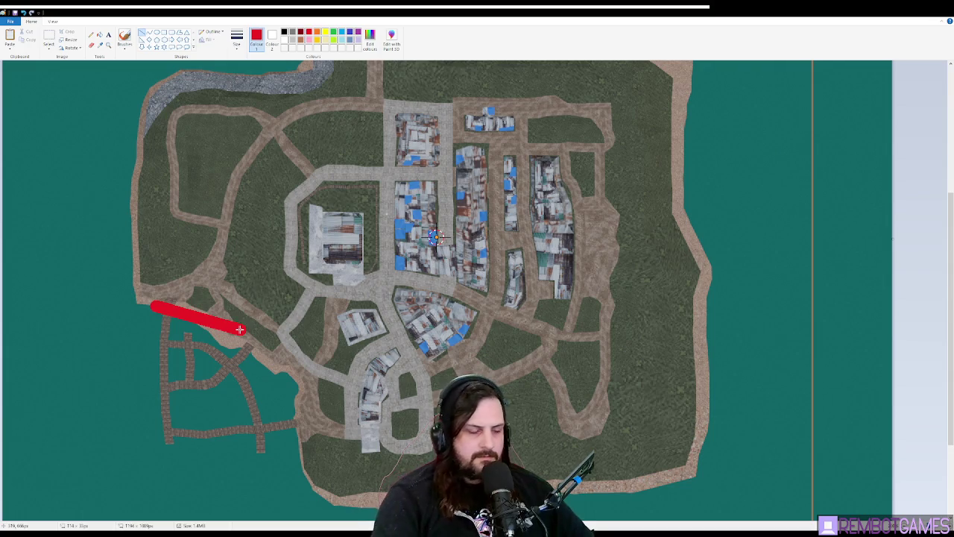
pyautogui.hotkey('ctrl', 'z')
pyautogui.moveTo(155, 305)
pyautogui.mouseDown()
pyautogui.moveTo(241, 329)
pyautogui.moveTo(219, 324)
pyautogui.moveTo(234, 320)
pyautogui.mouseUp()
pyautogui.hotkey('ctrl', 'z')
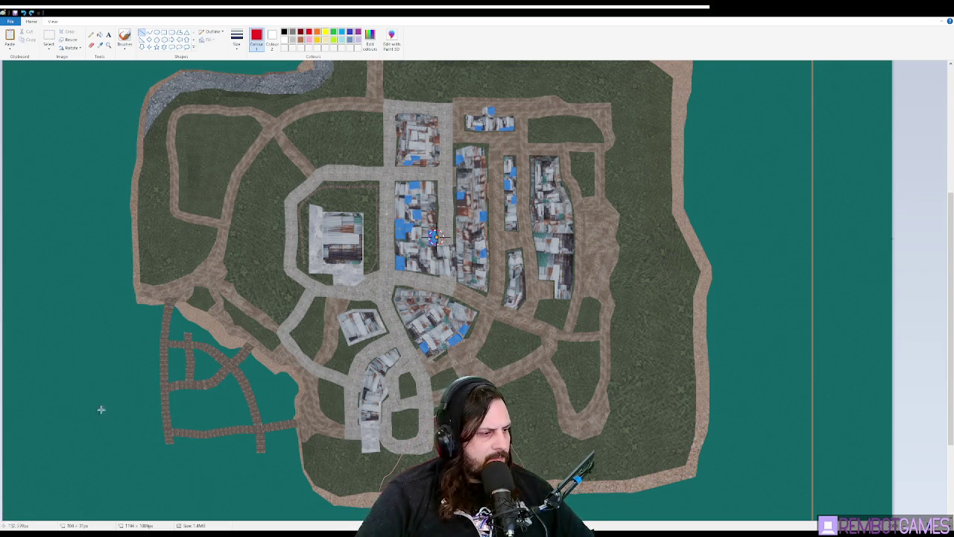
pyautogui.scroll(5, 297, 417)
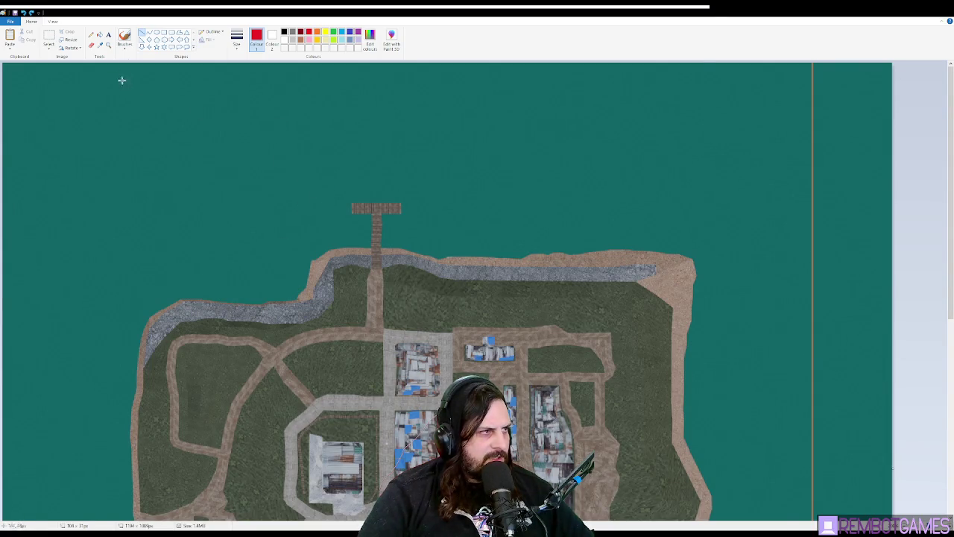
pyautogui.click(164, 31)
pyautogui.moveTo(287, 117)
pyautogui.mouseDown()
pyautogui.moveTo(328, 134)
pyautogui.moveTo(474, 279)
pyautogui.moveTo(470, 273)
pyautogui.mouseUp()
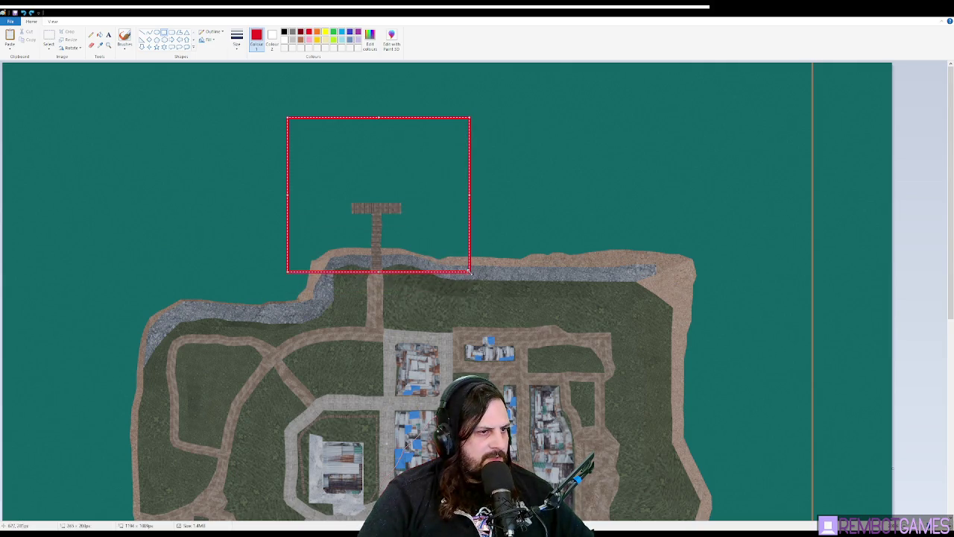
# - Label the pier rectangle 'tall jetty' in font size 14 at its top-left
pyautogui.click(373, 111)
pyautogui.click(108, 34)
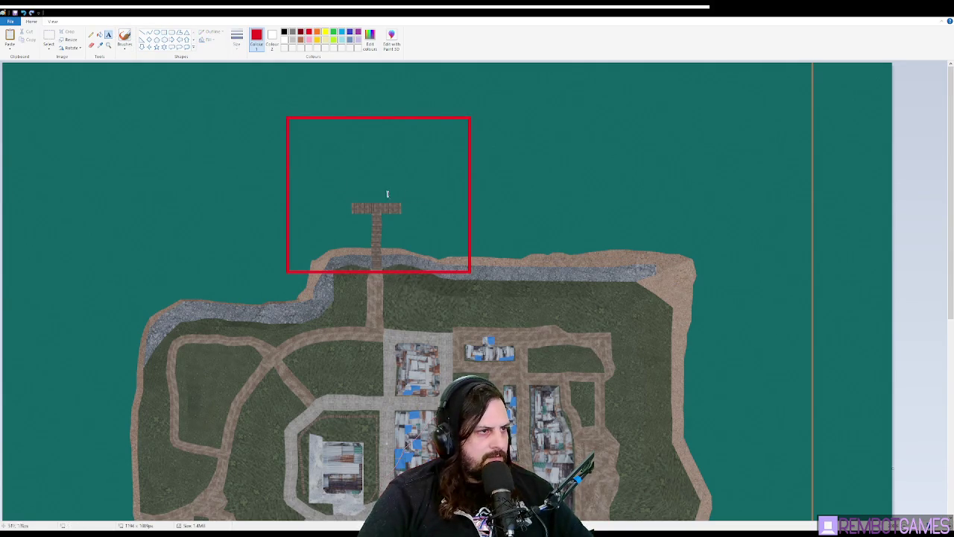
pyautogui.click(337, 132)
pyautogui.write('tall jetty')
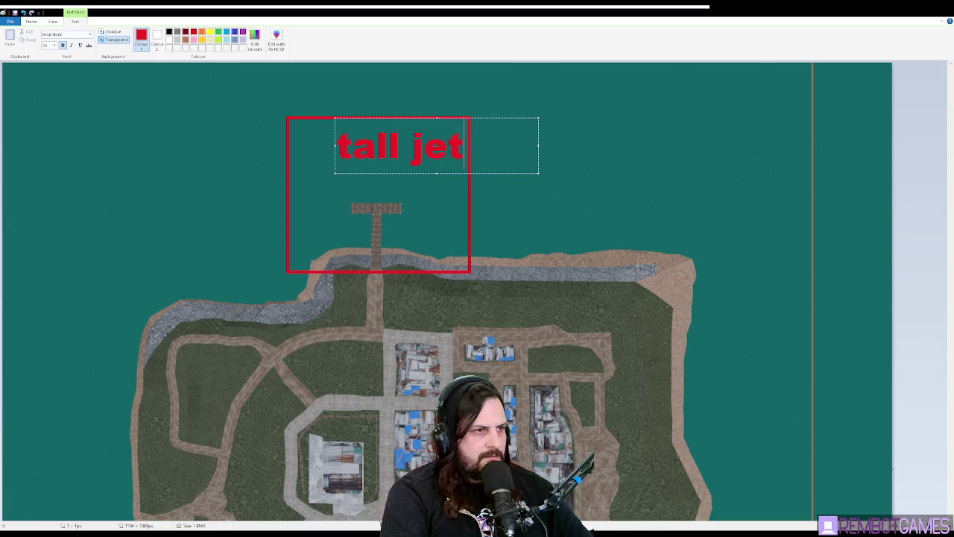
pyautogui.moveTo(390, 117); pyautogui.dragTo(349, 113)
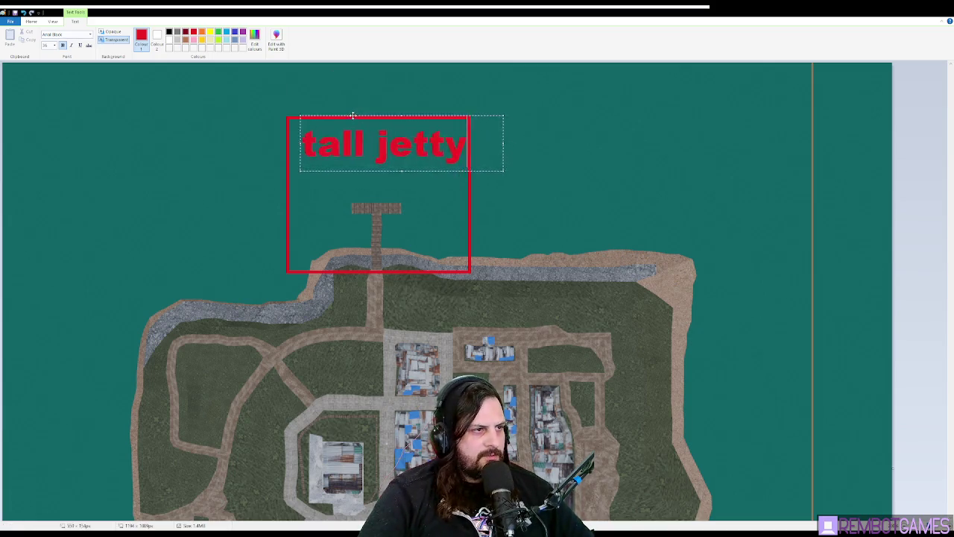
pyautogui.hotkey('ctrl', 'a')
pyautogui.write('14')
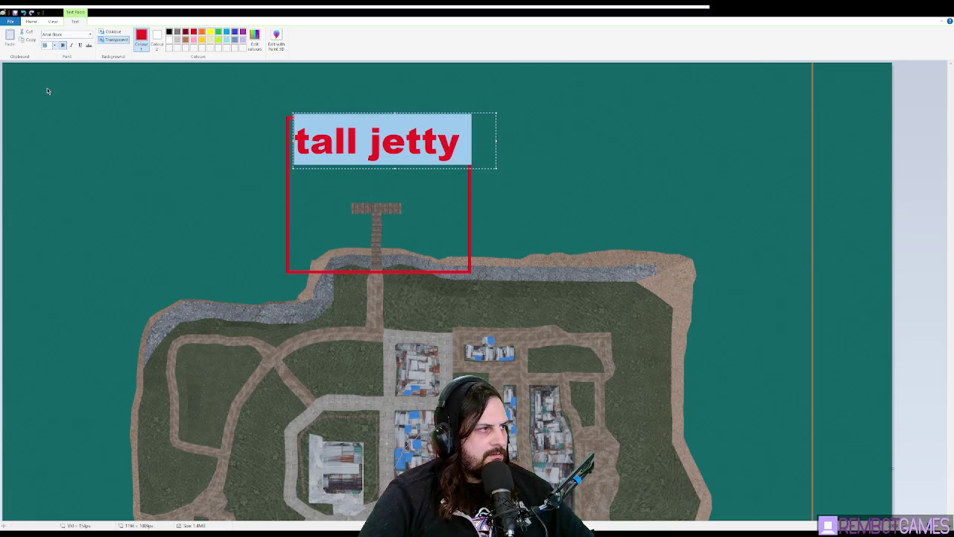
pyautogui.press('Return')
pyautogui.click(387, 137)
pyautogui.moveTo(351, 112); pyautogui.dragTo(347, 117)
pyautogui.click(351, 90)
# - Reselect the Rectangle shape and switch over to the Godot editor
pyautogui.scroll(-6, 485, 298)
pyautogui.scroll(3, 619, 300)
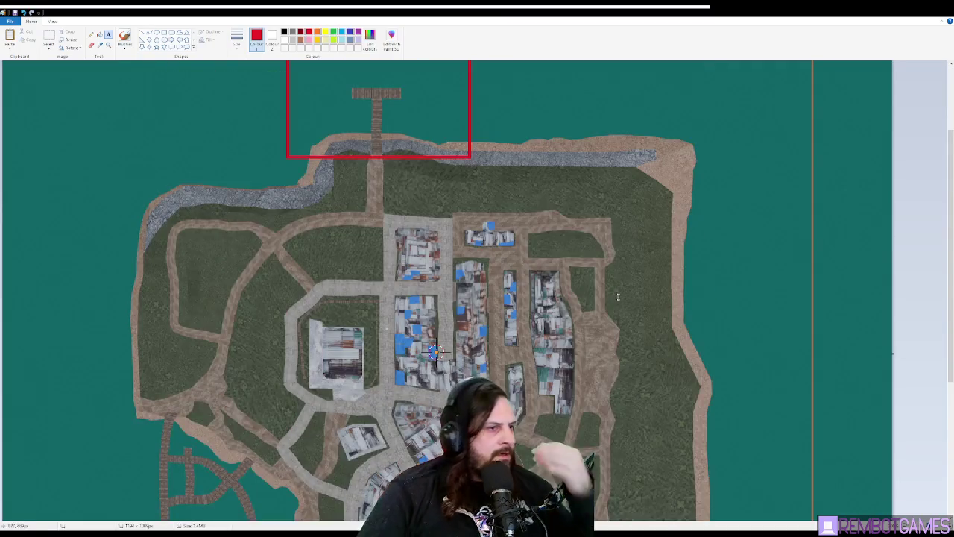
pyautogui.scroll(-3, 447, 298)
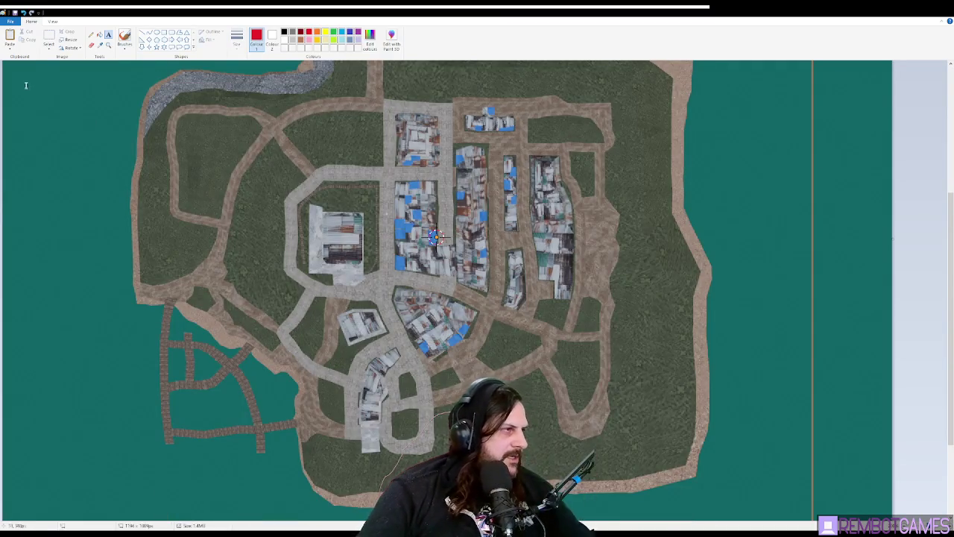
pyautogui.click(49, 37)
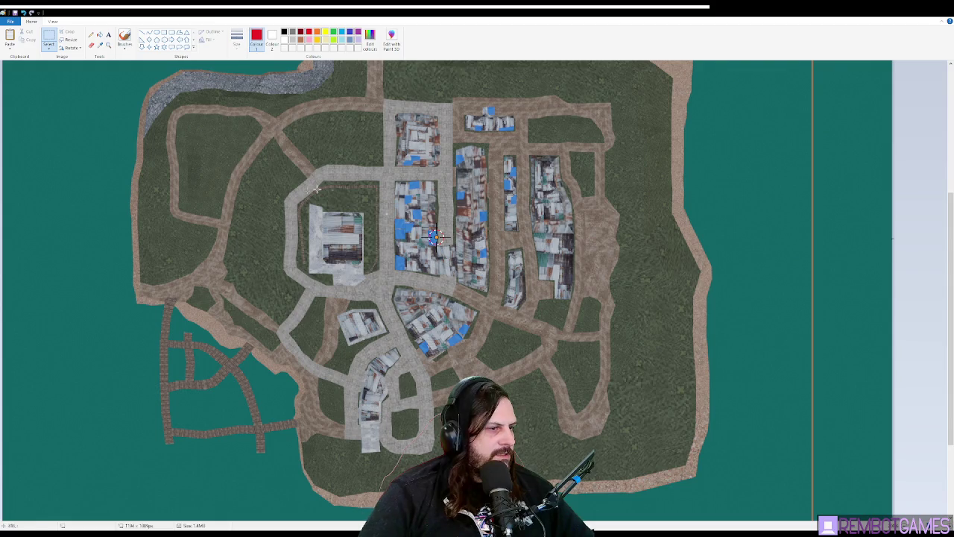
pyautogui.click(163, 33)
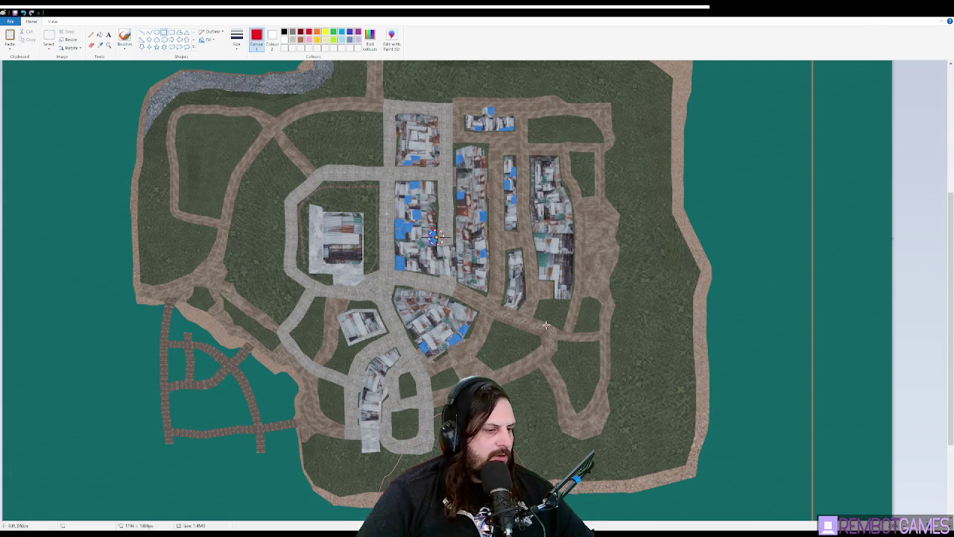
pyautogui.click(904, 18)
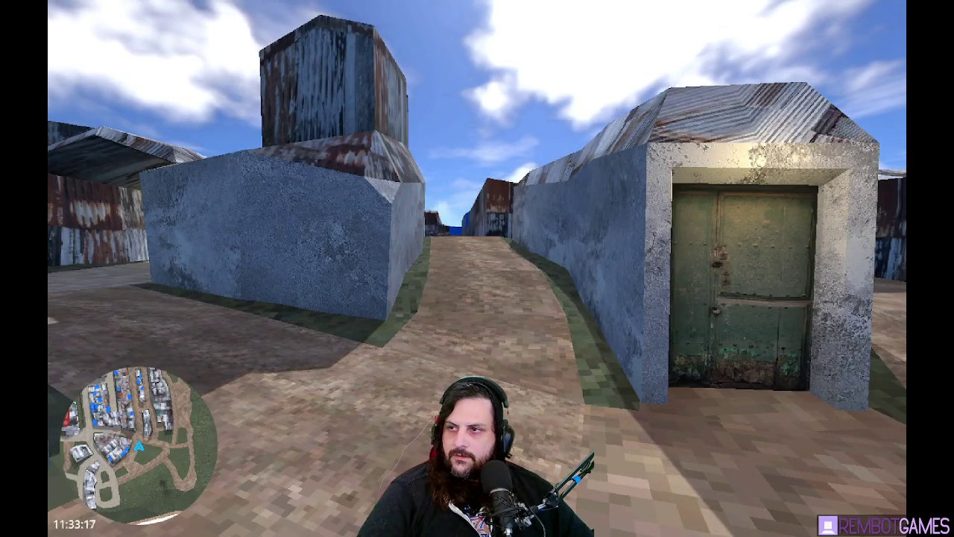
# - Close the running game, relaunch it with F5, and walk through the slum alleys
pyautogui.press('Escape')
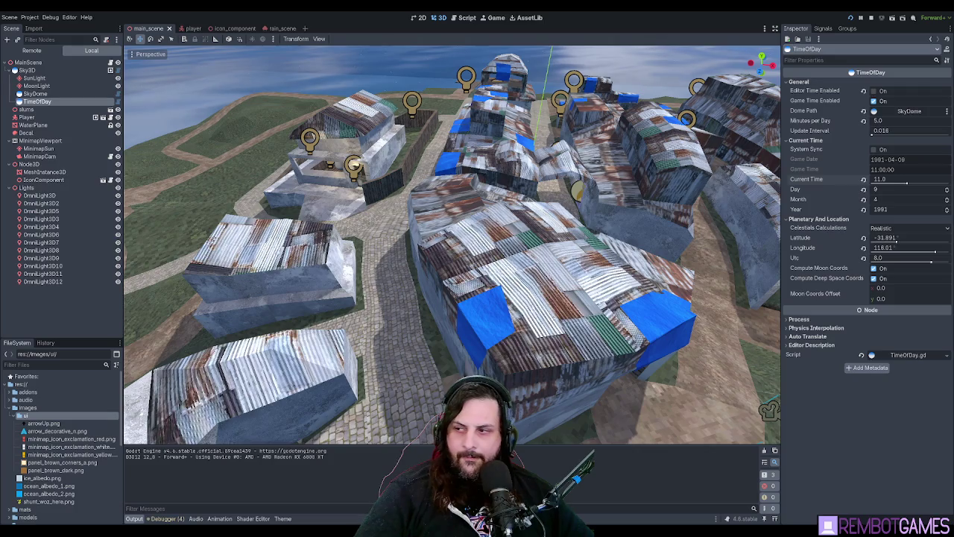
pyautogui.press('F5')
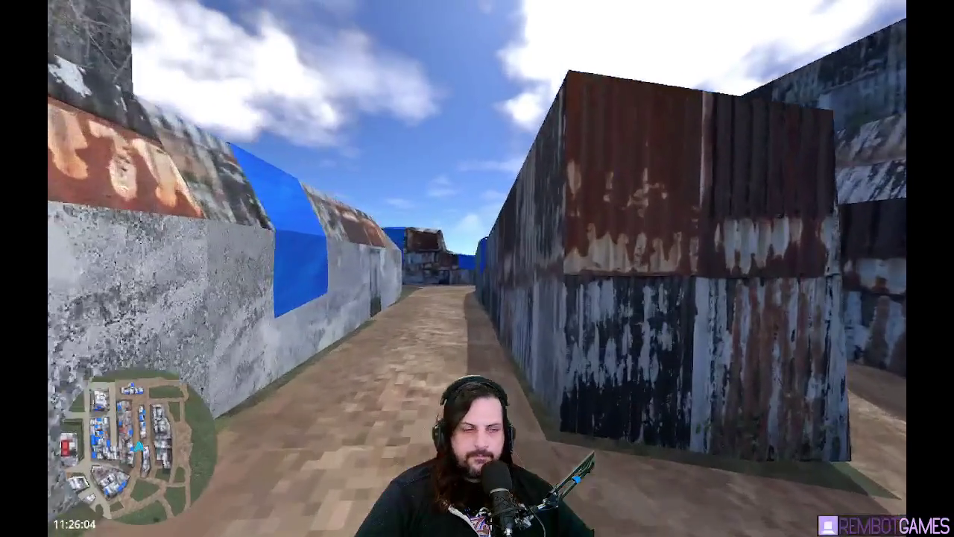
pyautogui.press('w')
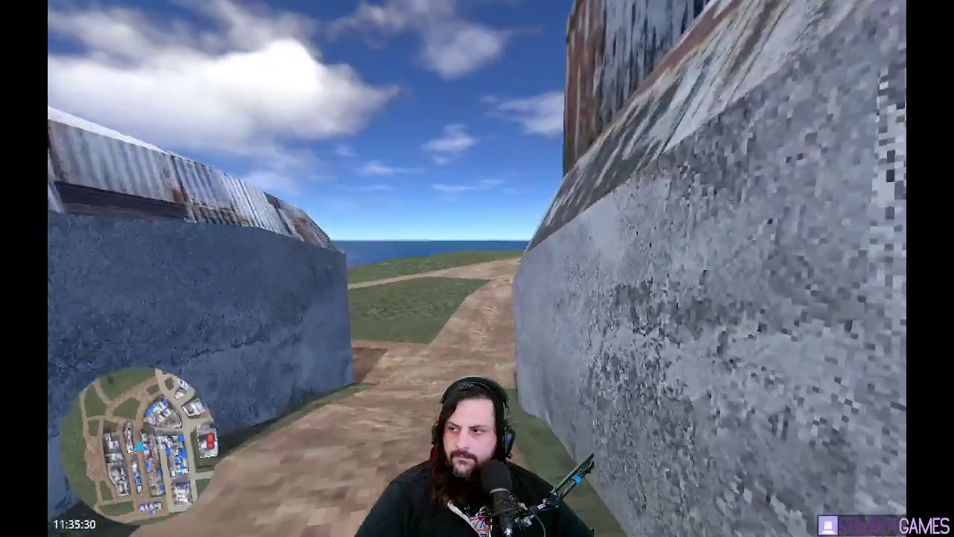
pyautogui.press('w')
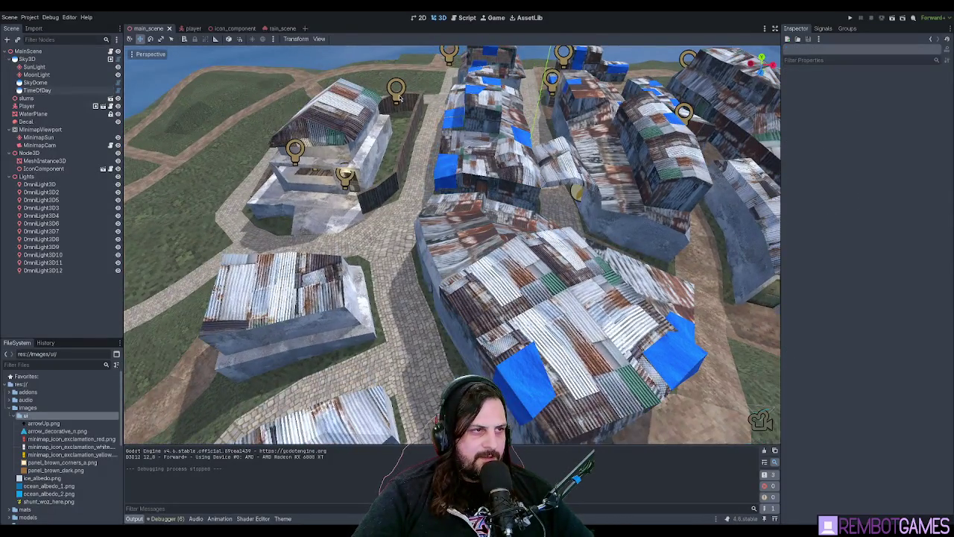
# - Duplicate an omni light twice and move the new copy toward the front houses
pyautogui.click(397, 91)
pyautogui.scroll(-8, 399, 97)
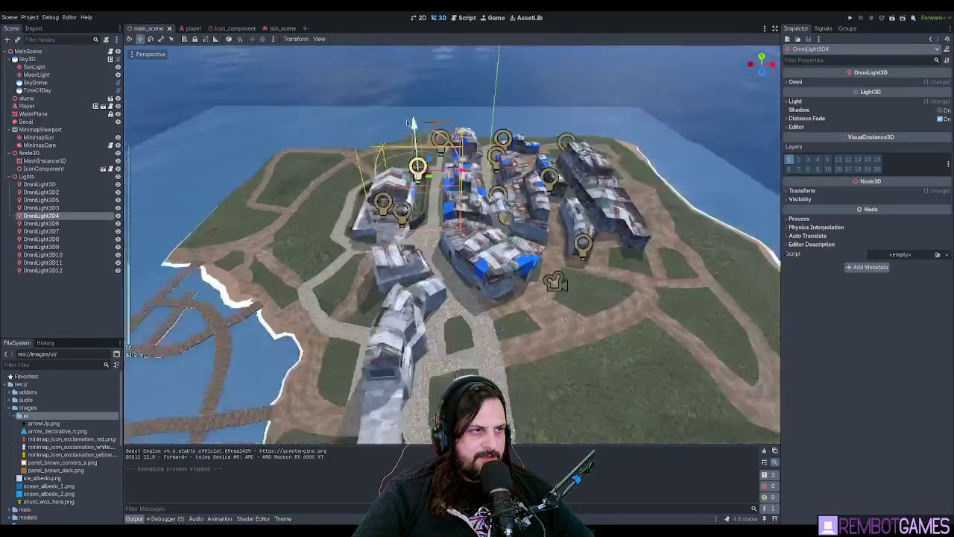
pyautogui.hotkey('ctrl', 'd')
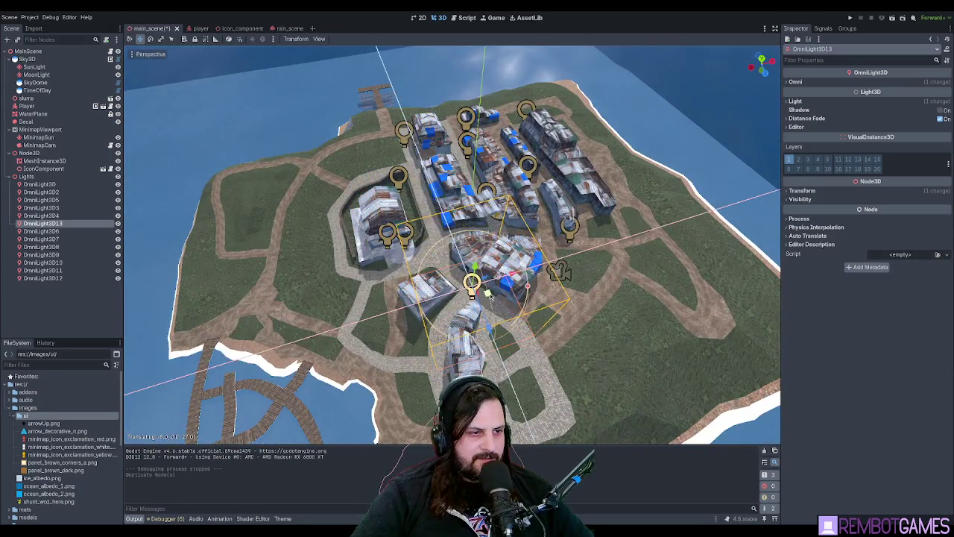
pyautogui.scroll(5, 489, 294)
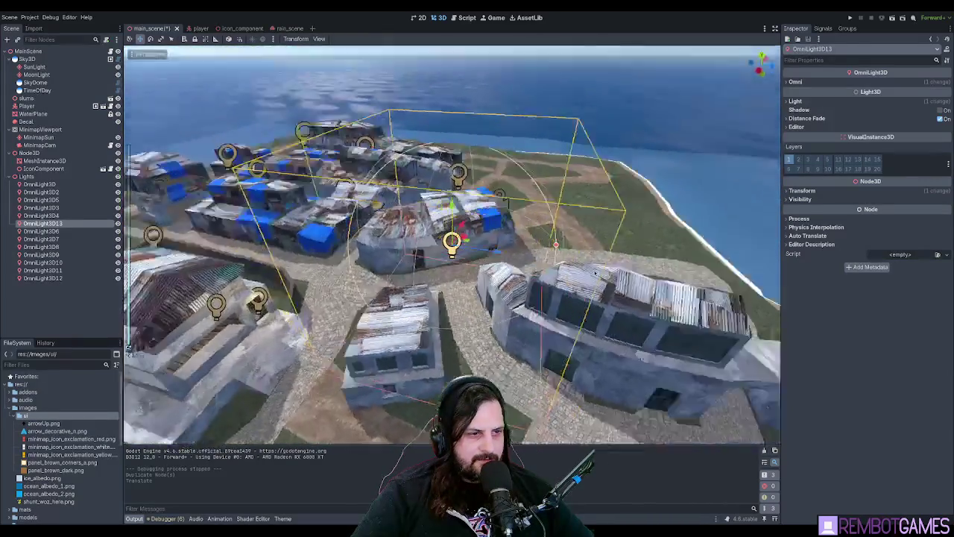
pyautogui.hotkey('ctrl', 'd')
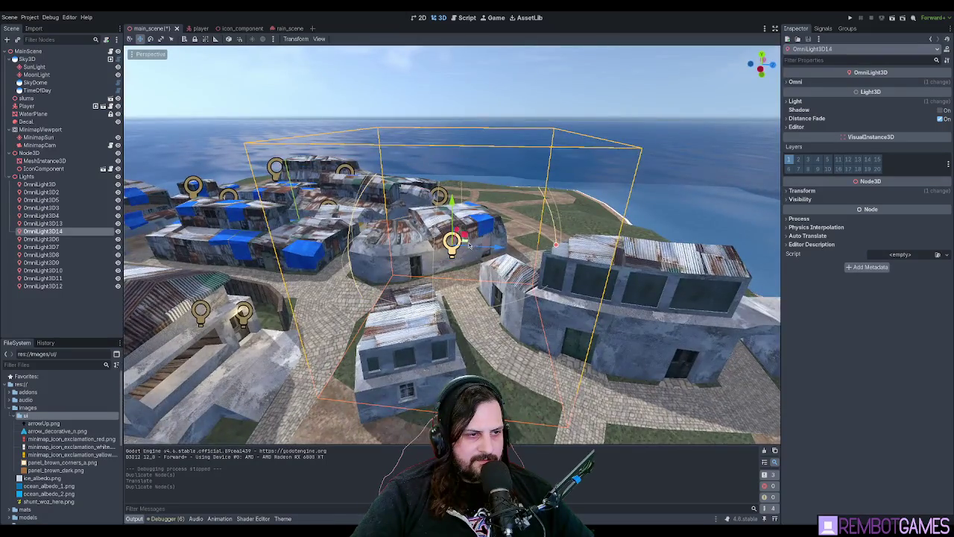
pyautogui.moveTo(468, 244)
pyautogui.mouseDown()
pyautogui.moveTo(651, 361)
pyautogui.moveTo(388, 260)
pyautogui.moveTo(563, 188)
pyautogui.mouseUp()
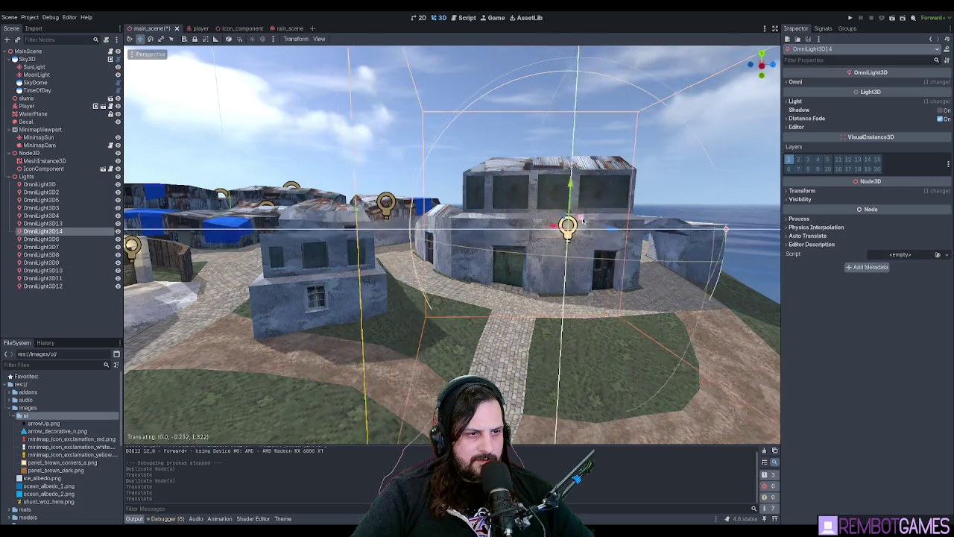
# - Add another light copy over the town, then duplicate OmniLight3D10 and slide it along X
pyautogui.moveTo(584, 225); pyautogui.dragTo(492, 268)
pyautogui.hotkey('ctrl', 'd')
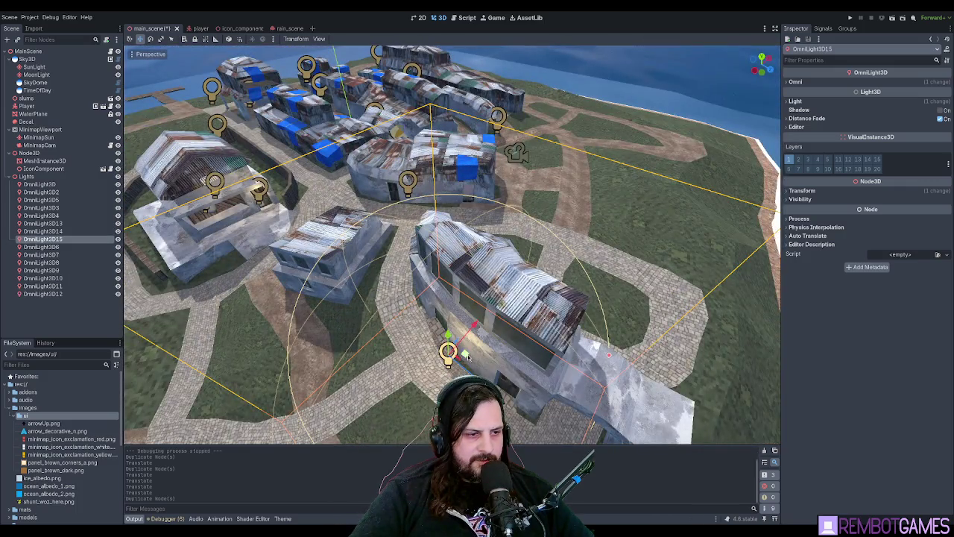
pyautogui.press('f')
pyautogui.scroll(5, 452, 245)
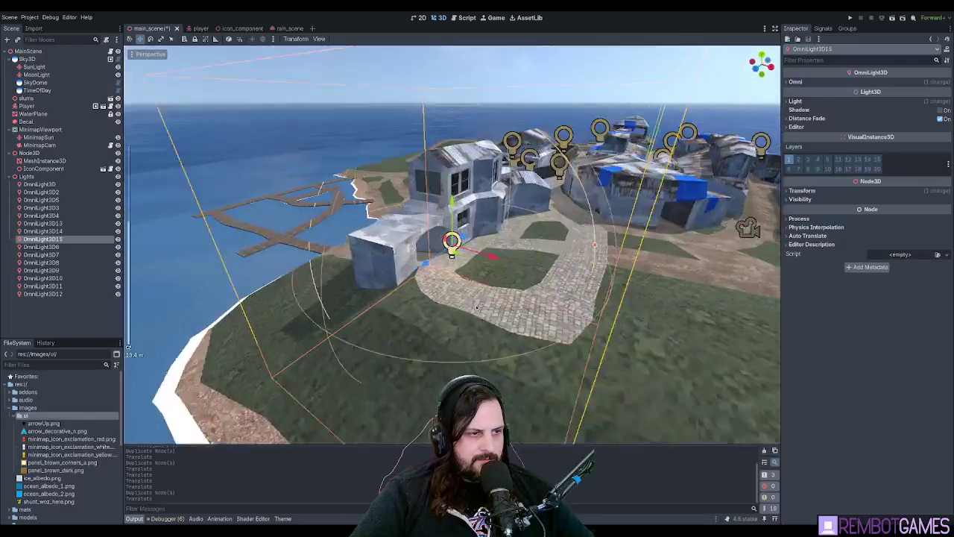
pyautogui.click(442, 209)
pyautogui.moveTo(442, 209)
pyautogui.mouseDown()
pyautogui.moveTo(449, 264)
pyautogui.moveTo(386, 294)
pyautogui.moveTo(518, 195)
pyautogui.moveTo(477, 304)
pyautogui.moveTo(449, 267)
pyautogui.mouseUp()
pyautogui.click(506, 199)
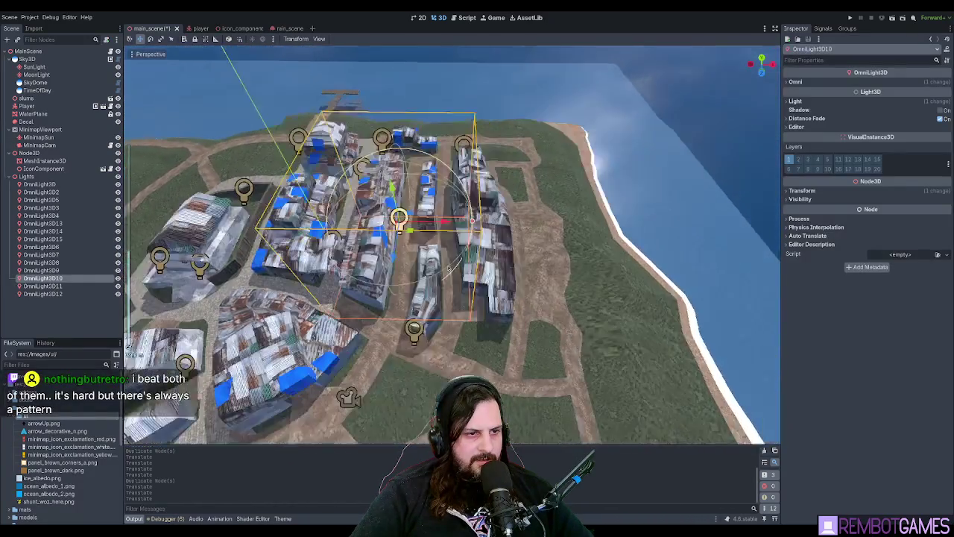
pyautogui.hotkey('ctrl', 'd')
pyautogui.moveTo(453, 215); pyautogui.dragTo(430, 217)
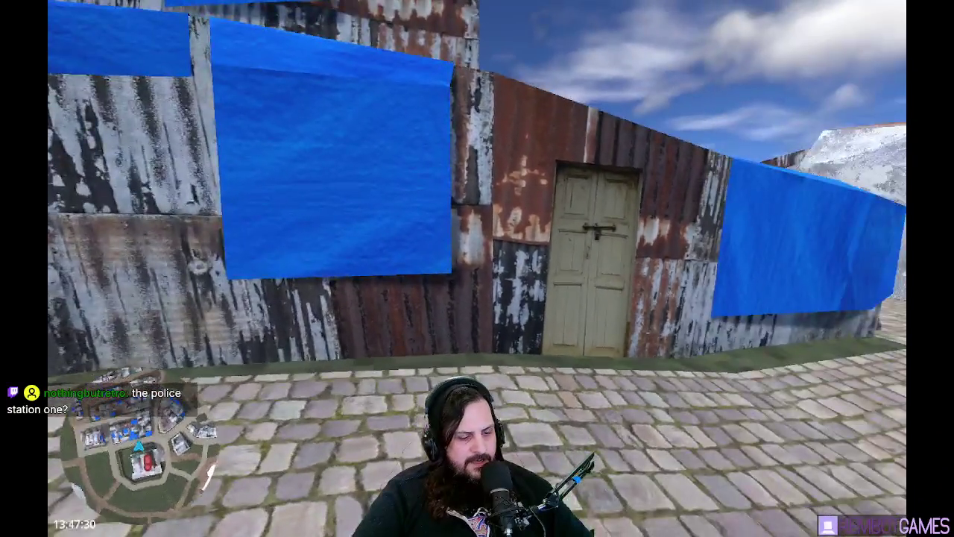
# - Stop the running game with F8
pyautogui.press('F8')
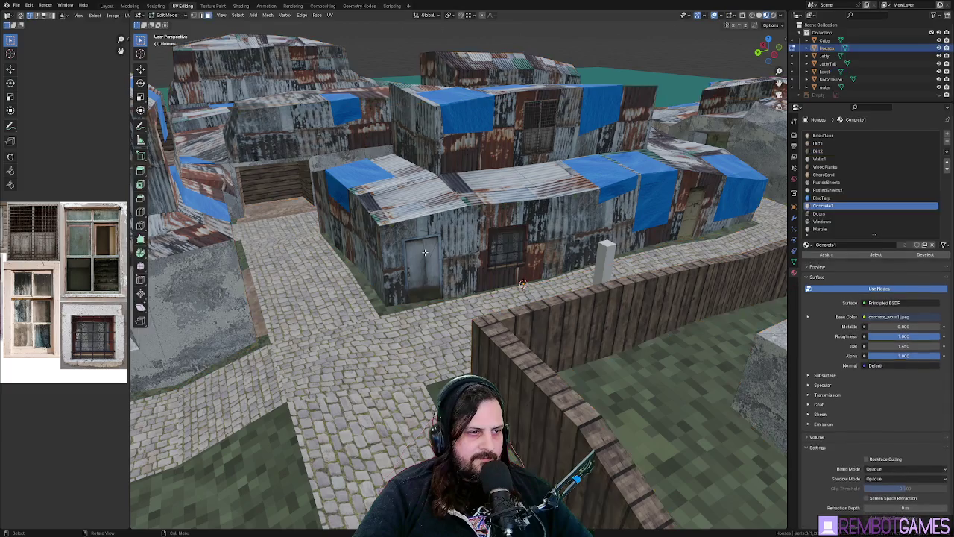
# - Push the door face back into the wall along Z and resize it
pyautogui.press('KP_Decimal')
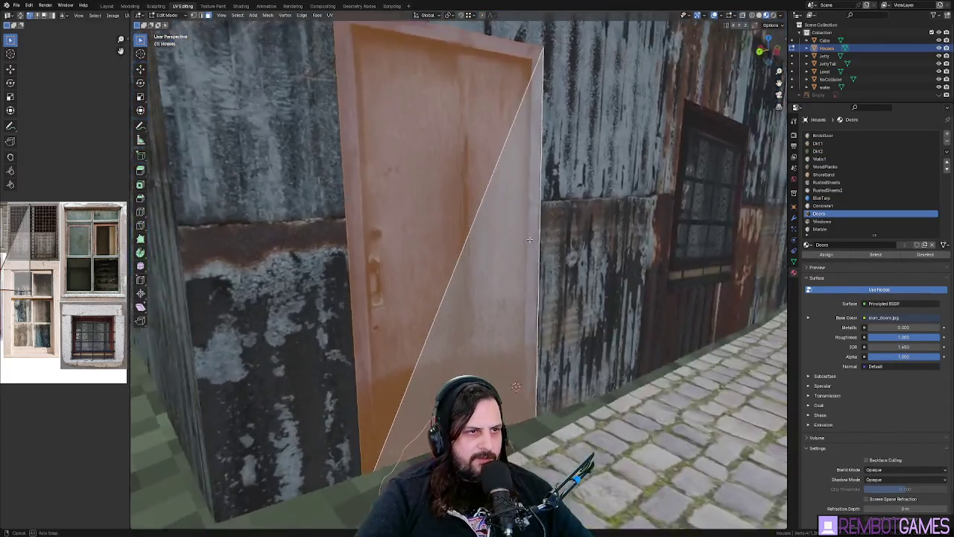
pyautogui.moveTo(529, 239); pyautogui.dragTo(543, 229)
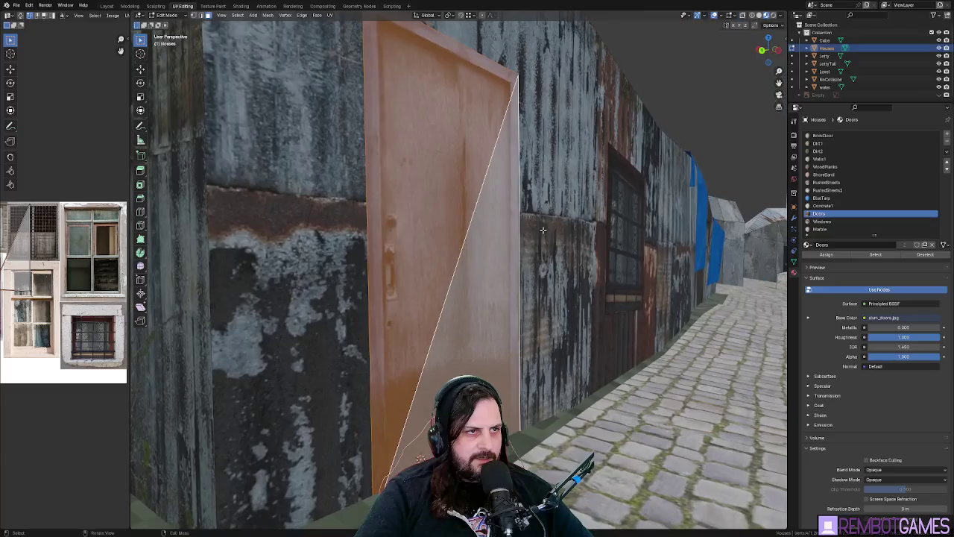
pyautogui.press('g')
pyautogui.press('z')
pyautogui.press('z')
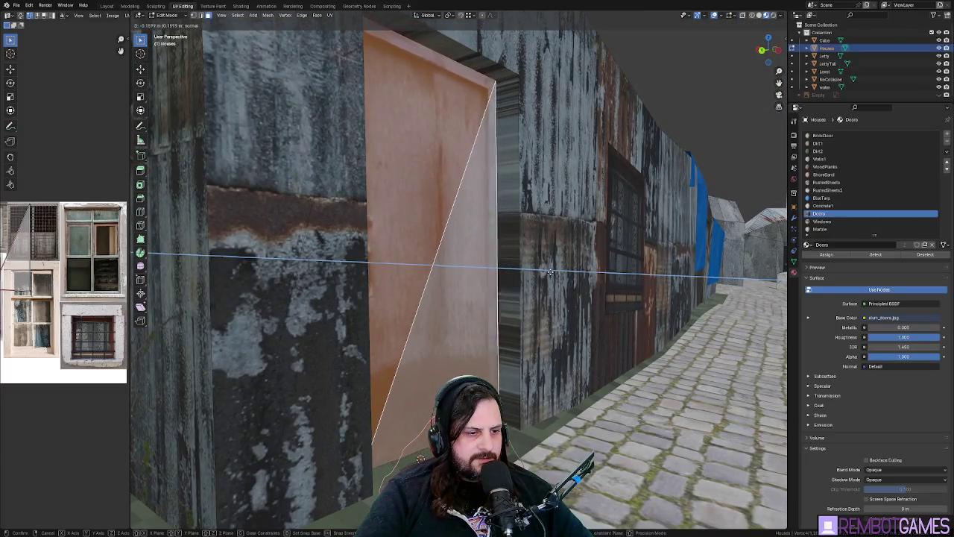
pyautogui.click(549, 272)
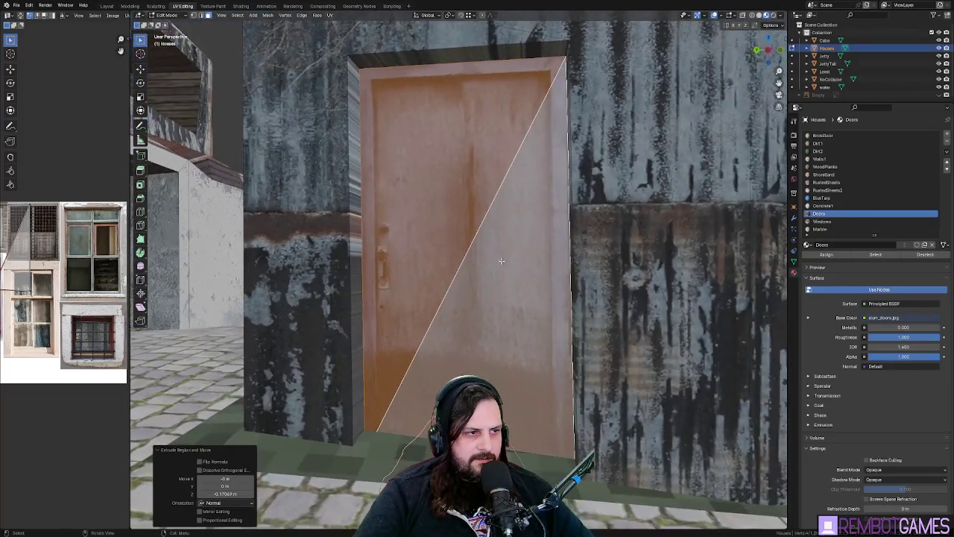
pyautogui.press('s')
pyautogui.click(613, 261)
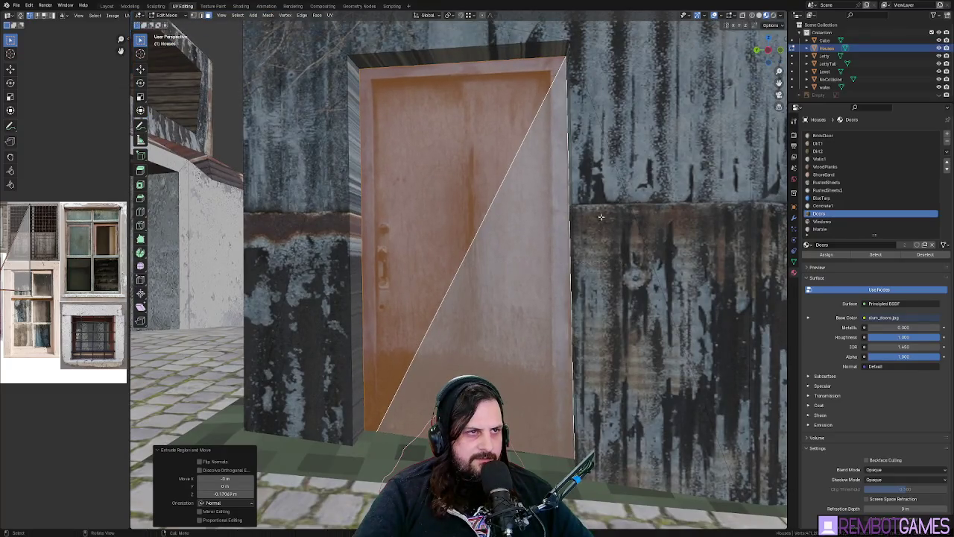
# - Enlarge the faces framing the door, then toggle out of and back into Edit Mode
pyautogui.moveTo(601, 216); pyautogui.dragTo(589, 214)
pyautogui.keyDown('ctrl'); pyautogui.click(582, 215); pyautogui.keyUp('ctrl')
pyautogui.scroll(2, 568, 209)
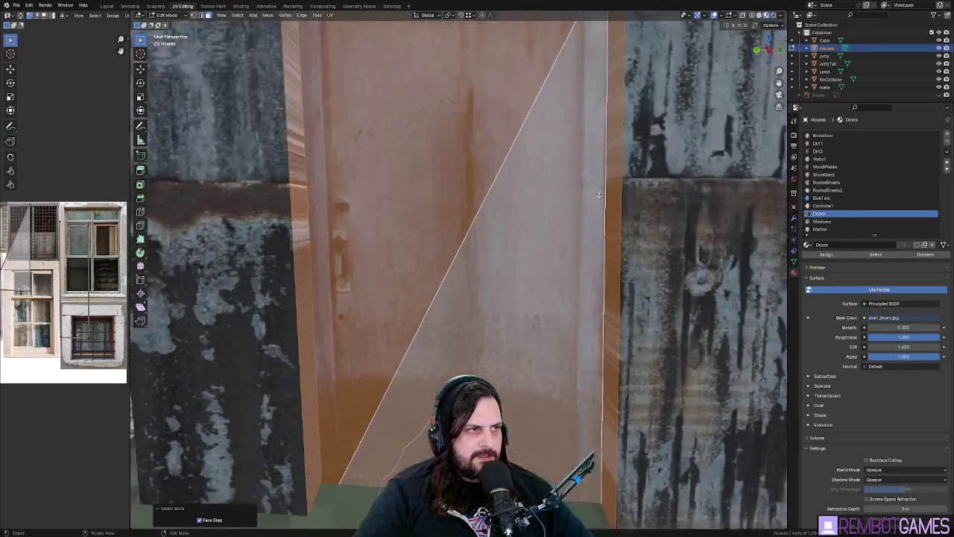
pyautogui.scroll(-2, 568, 209)
pyautogui.press('s')
pyautogui.click(619, 187)
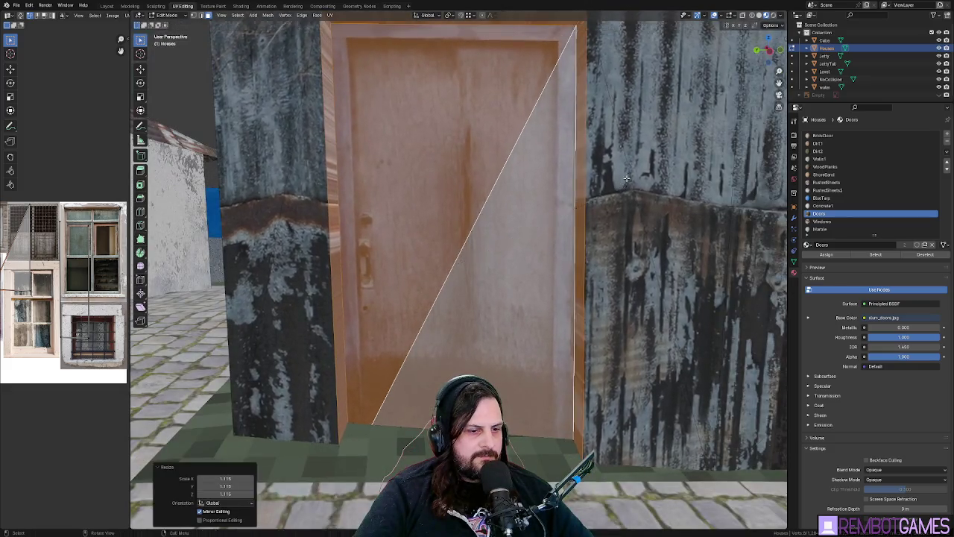
pyautogui.scroll(5, 521, 187)
pyautogui.scroll(-5, 448, 149)
pyautogui.press('Tab')
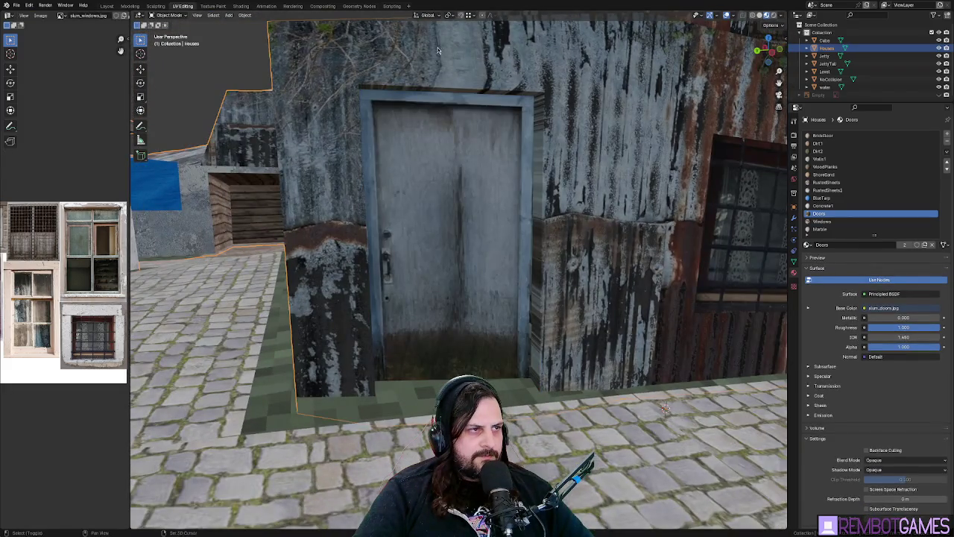
pyautogui.press('Tab')
# - Select the faces around the door and grow the selection across the house walls
pyautogui.click(377, 64)
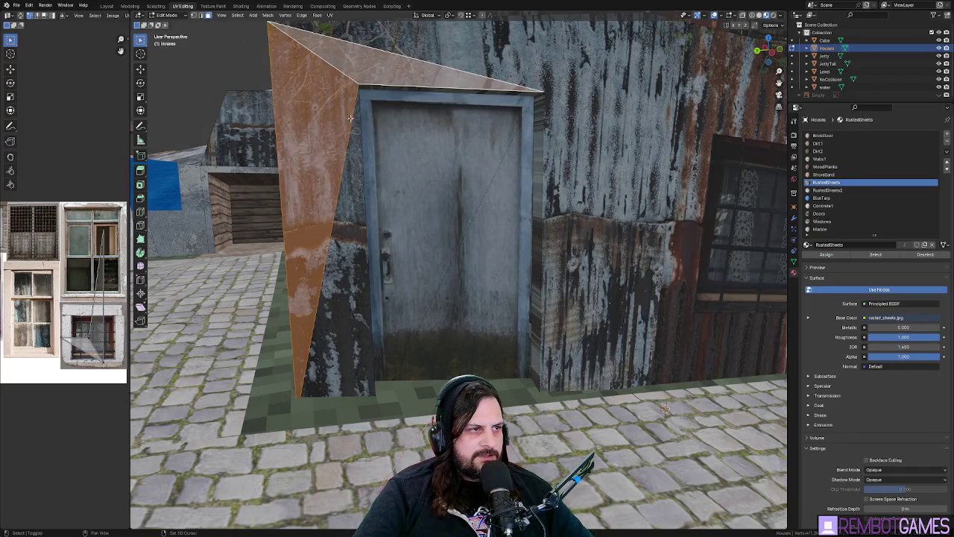
pyautogui.hotkey('ctrl', 'z')
pyautogui.moveTo(612, 115); pyautogui.dragTo(565, 105)
pyautogui.hotkey('ctrl', 'z')
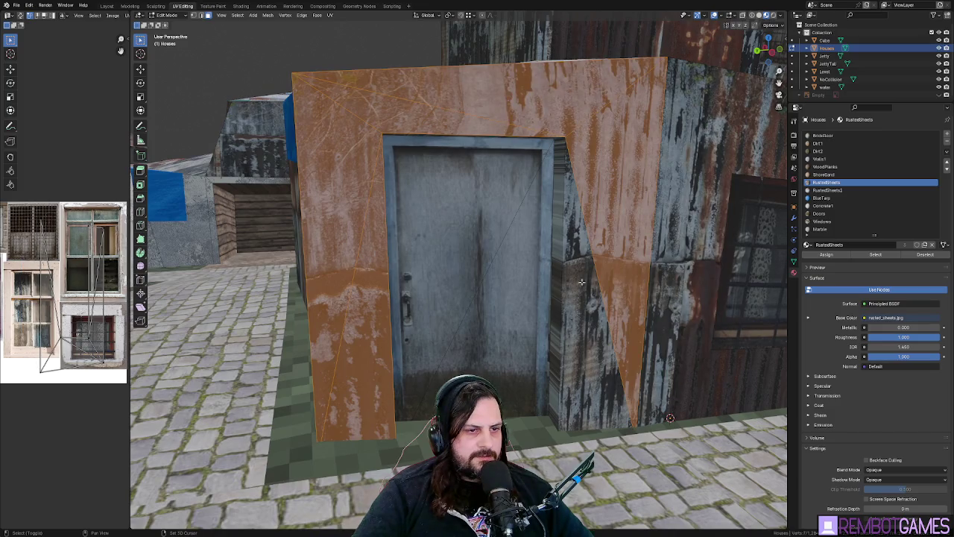
pyautogui.hotkey('ctrl', 'z')
pyautogui.moveTo(646, 311)
pyautogui.mouseDown()
pyautogui.moveTo(471, 273)
pyautogui.moveTo(443, 298)
pyautogui.moveTo(458, 271)
pyautogui.moveTo(487, 275)
pyautogui.mouseUp()
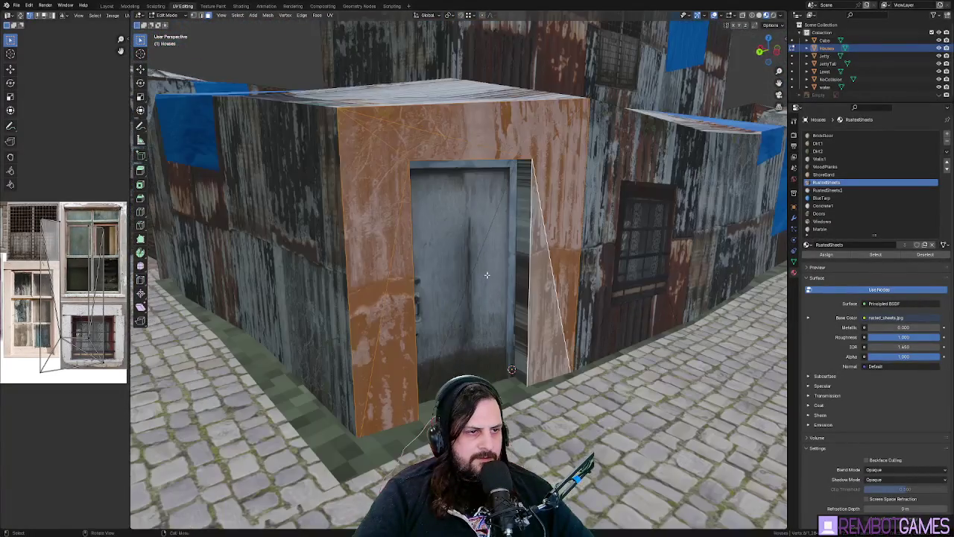
pyautogui.scroll(-3, 436, 263)
pyautogui.scroll(3, 438, 267)
pyautogui.press('ctrl+KP_Add')
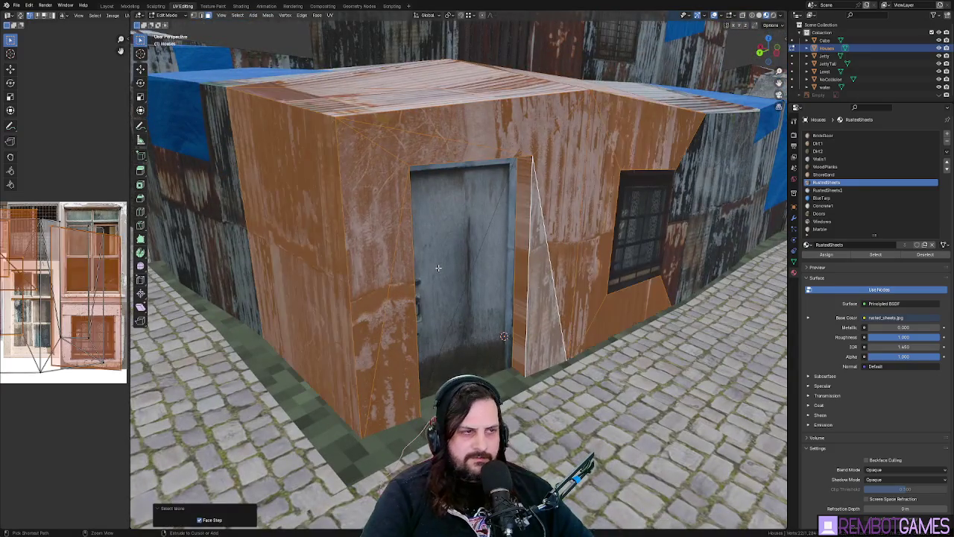
pyautogui.moveTo(453, 176); pyautogui.dragTo(558, 171)
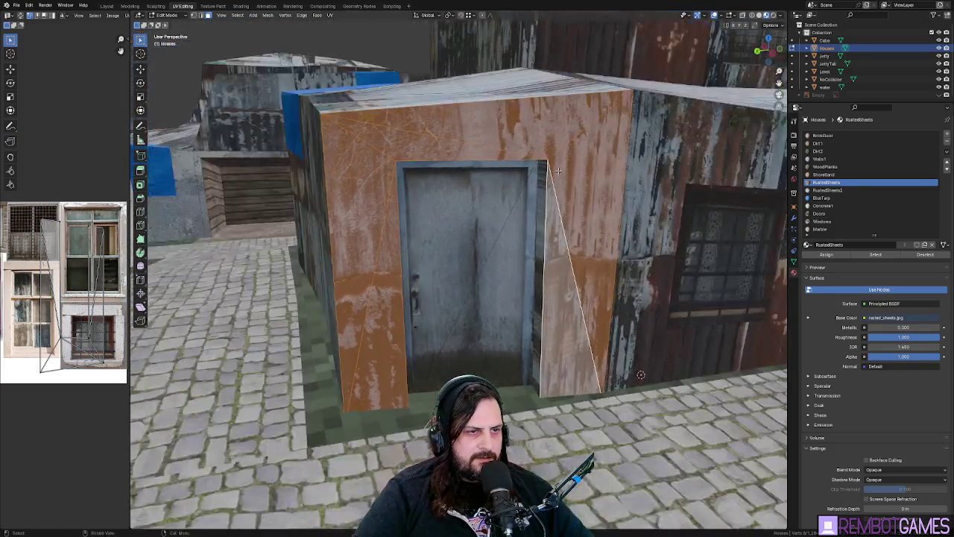
# - Unwrap the selected door-surround faces and orbit to check the mapping
pyautogui.press('u')
pyautogui.click(615, 259)
pyautogui.moveTo(616, 259); pyautogui.dragTo(518, 244)
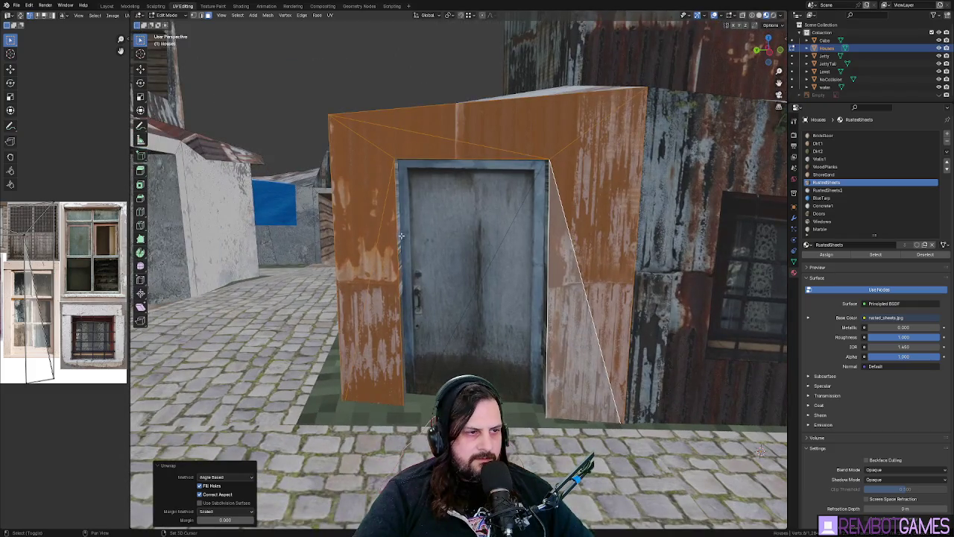
pyautogui.moveTo(401, 236); pyautogui.dragTo(405, 194)
# - Inspect the lintel underside and top door-frame strip, then leave Edit Mode
pyautogui.click(440, 173)
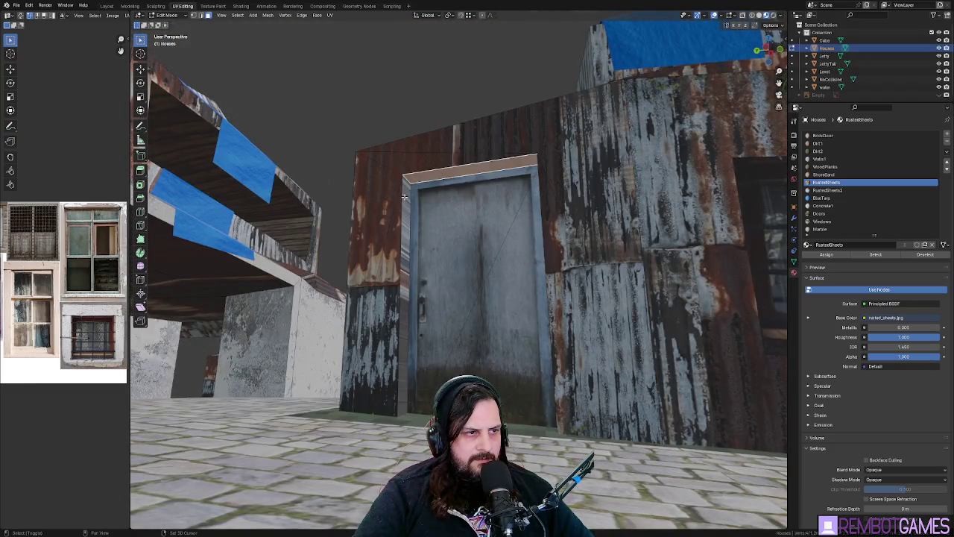
pyautogui.scroll(-5, 470, 220)
pyautogui.click(468, 234)
pyautogui.hotkey('ctrl', 'z')
pyautogui.scroll(5, 438, 176)
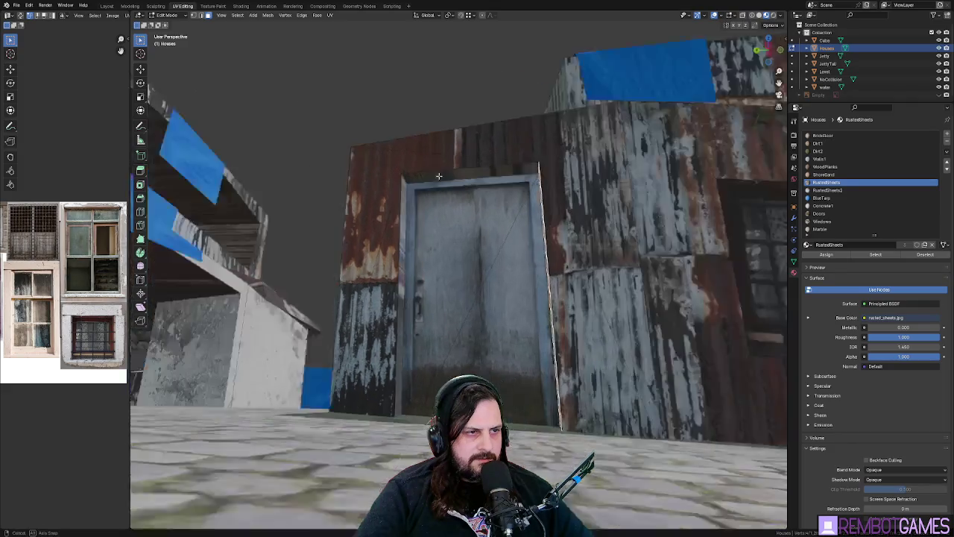
pyautogui.keyDown('ctrl'); pyautogui.click(427, 181); pyautogui.keyUp('ctrl')
pyautogui.scroll(-3, 411, 209)
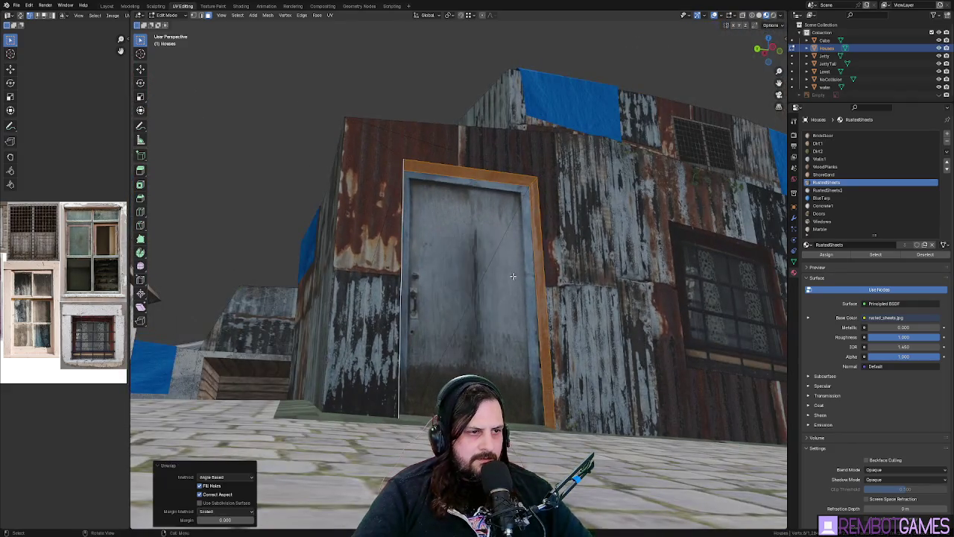
pyautogui.scroll(6, 504, 261)
pyautogui.press('Tab')
pyautogui.press('Tab')
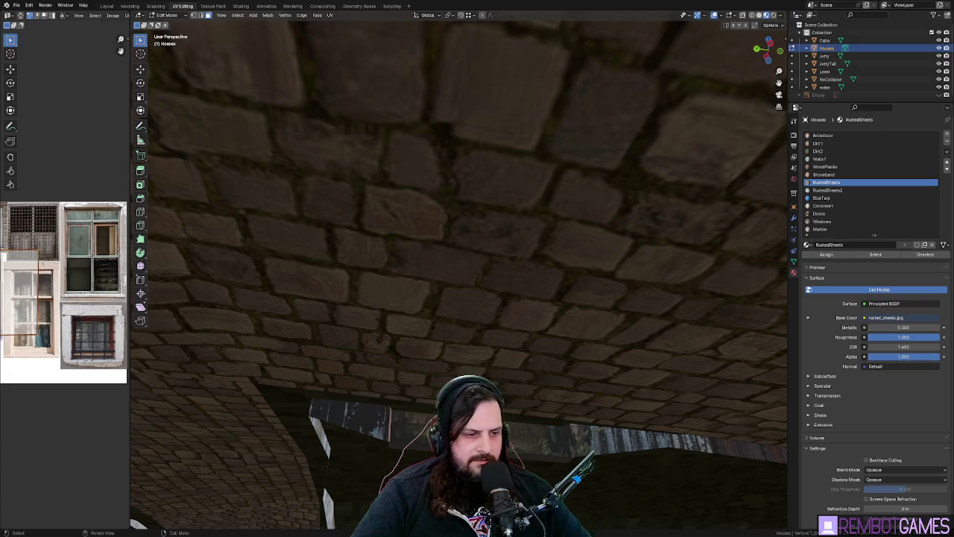
pyautogui.scroll(-5, 509, 421)
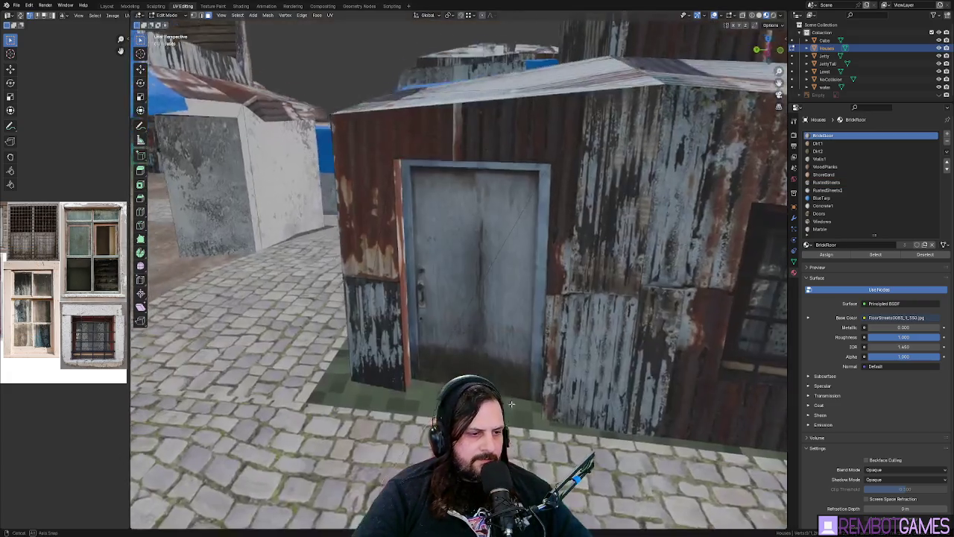
pyautogui.scroll(2, 542, 370)
# - Recess the window face into the wall along Z and resize it
pyautogui.moveTo(489, 167)
pyautogui.mouseDown()
pyautogui.moveTo(539, 222)
pyautogui.moveTo(536, 274)
pyautogui.moveTo(550, 245)
pyautogui.mouseUp()
pyautogui.click(536, 273)
pyautogui.moveTo(650, 214); pyautogui.dragTo(715, 217)
pyautogui.press('u')
pyautogui.press('Escape')
pyautogui.moveTo(641, 192); pyautogui.dragTo(588, 202)
pyautogui.press('g')
pyautogui.press('z')
pyautogui.press('z')
pyautogui.click(621, 196)
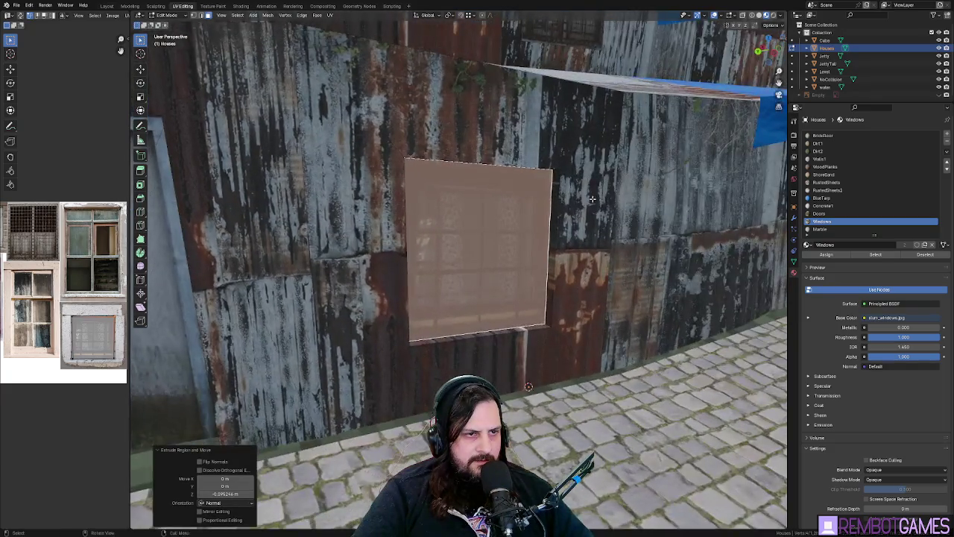
pyautogui.press('s')
pyautogui.click(529, 386)
# - Grow the selection to the window frame faces, excluding the inner face, and unwrap them
pyautogui.moveTo(528, 386); pyautogui.dragTo(573, 206)
pyautogui.press('ctrl+KP_Add')
pyautogui.keyDown('shift'); pyautogui.click(465, 205); pyautogui.keyUp('shift')
pyautogui.moveTo(464, 204)
pyautogui.mouseDown()
pyautogui.moveTo(515, 206)
pyautogui.moveTo(466, 202)
pyautogui.moveTo(557, 189)
pyautogui.mouseUp()
pyautogui.press('u')
pyautogui.click(521, 209)
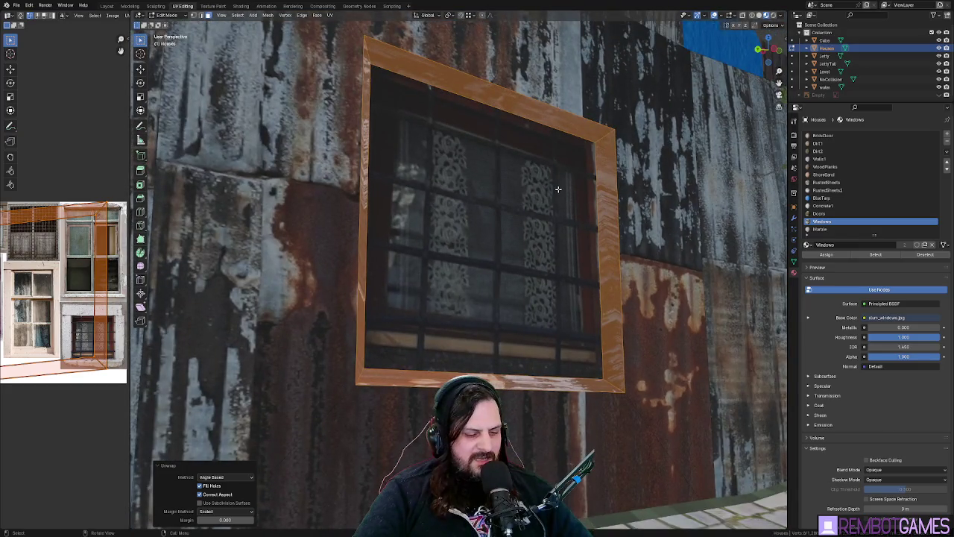
# - Try Project From View and Smart UV Project, re-unwrap the frame, then return to Object Mode
pyautogui.press('u')
pyautogui.click(529, 251)
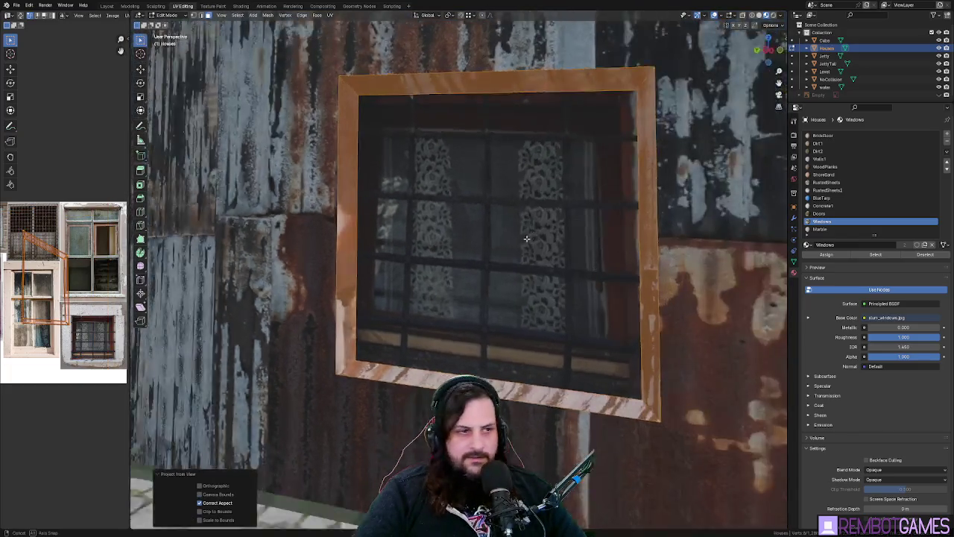
pyautogui.moveTo(526, 238)
pyautogui.mouseDown()
pyautogui.moveTo(532, 258)
pyautogui.moveTo(514, 251)
pyautogui.mouseUp()
pyautogui.press('u')
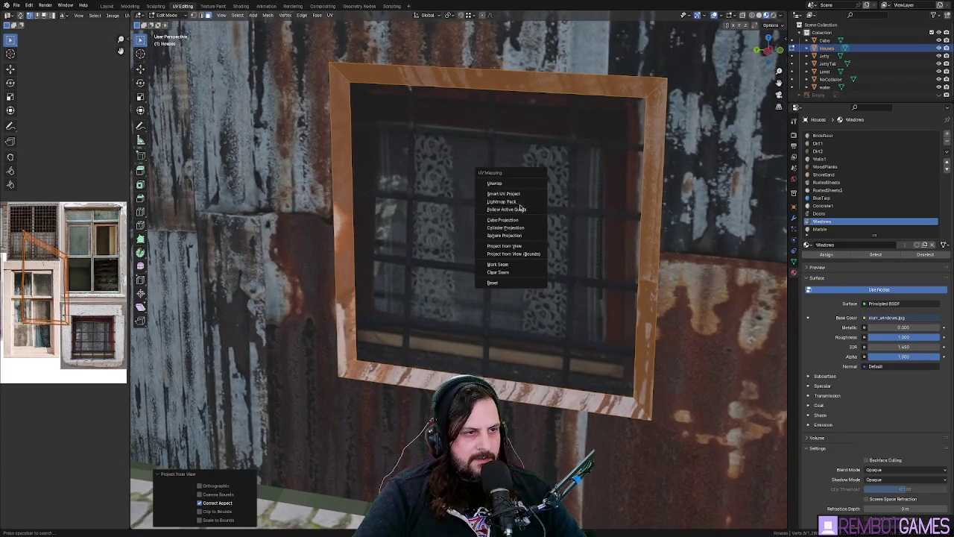
pyautogui.click(522, 194)
pyautogui.click(540, 265)
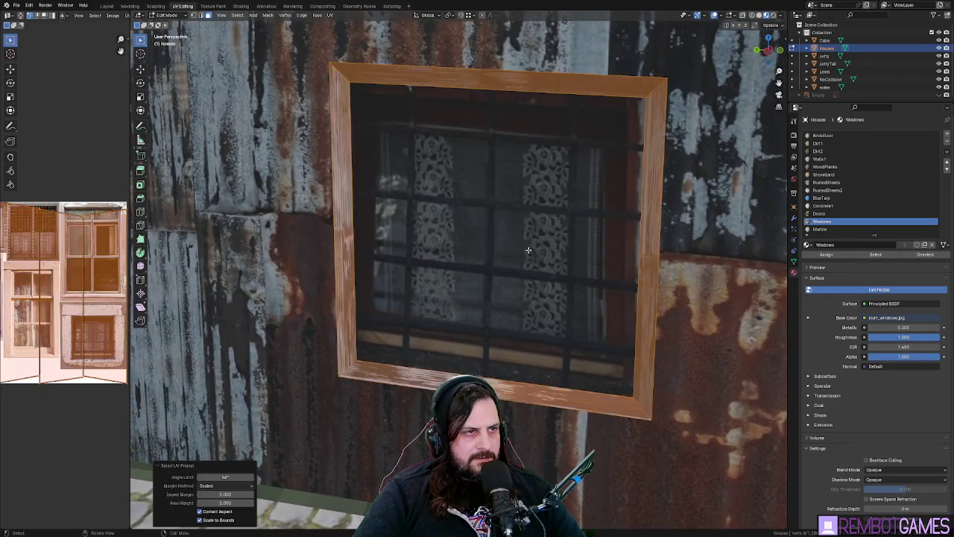
pyautogui.press('u')
pyautogui.click(527, 226)
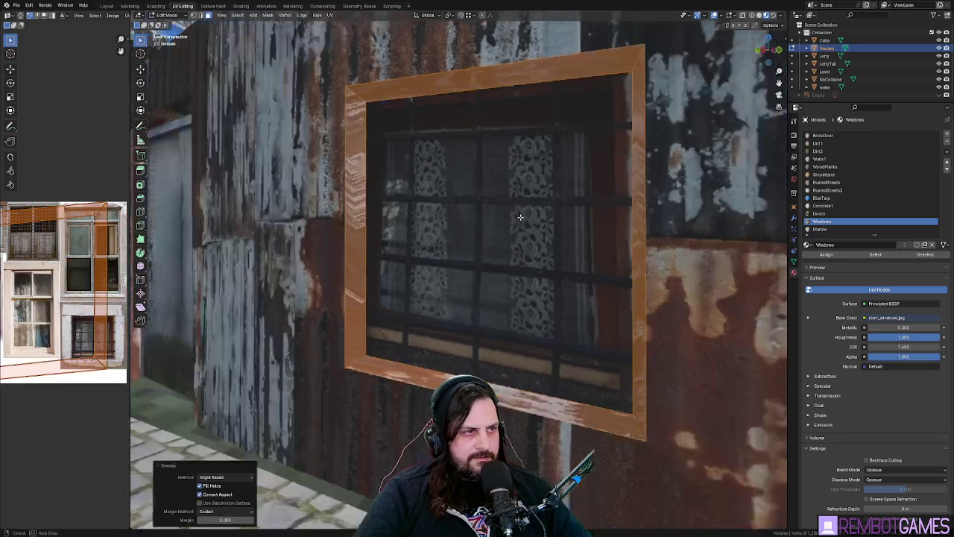
pyautogui.press('Tab')
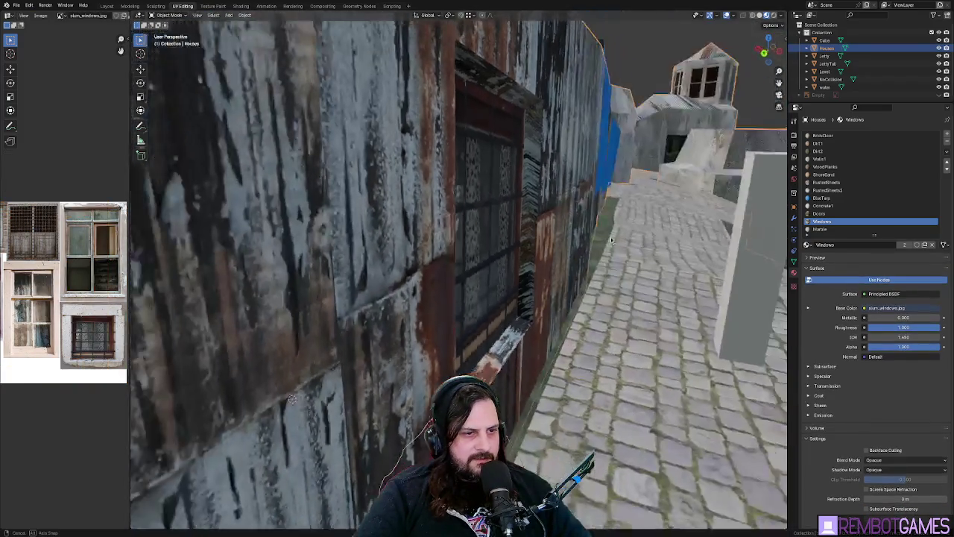
# - In Edit Mode, push the door face back into the wall along Z
pyautogui.scroll(-5, 581, 232)
pyautogui.moveTo(569, 247)
pyautogui.mouseDown()
pyautogui.moveTo(469, 265)
pyautogui.moveTo(382, 180)
pyautogui.mouseUp()
pyautogui.press('Tab')
pyautogui.click(468, 264)
pyautogui.scroll(3, 468, 265)
pyautogui.press('g')
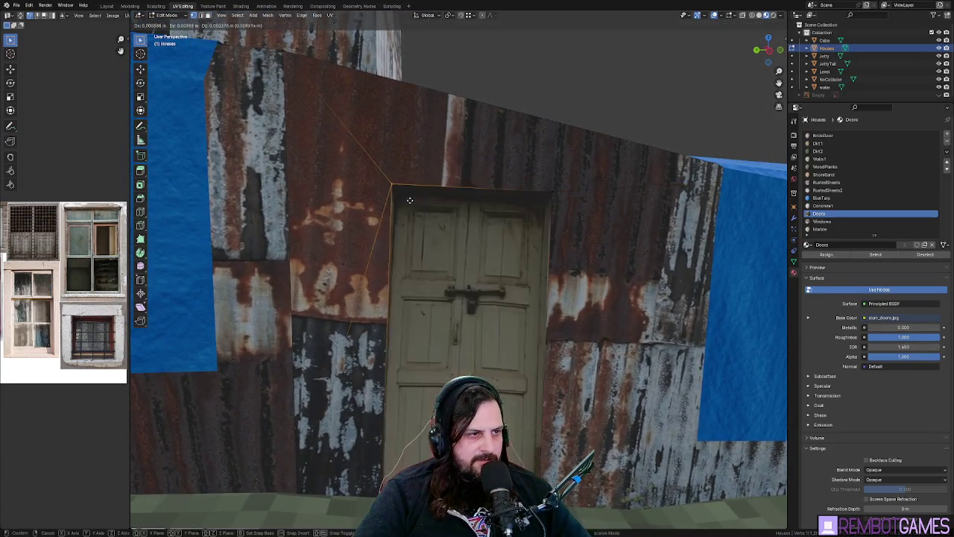
pyautogui.press('Escape')
pyautogui.press('Tab')
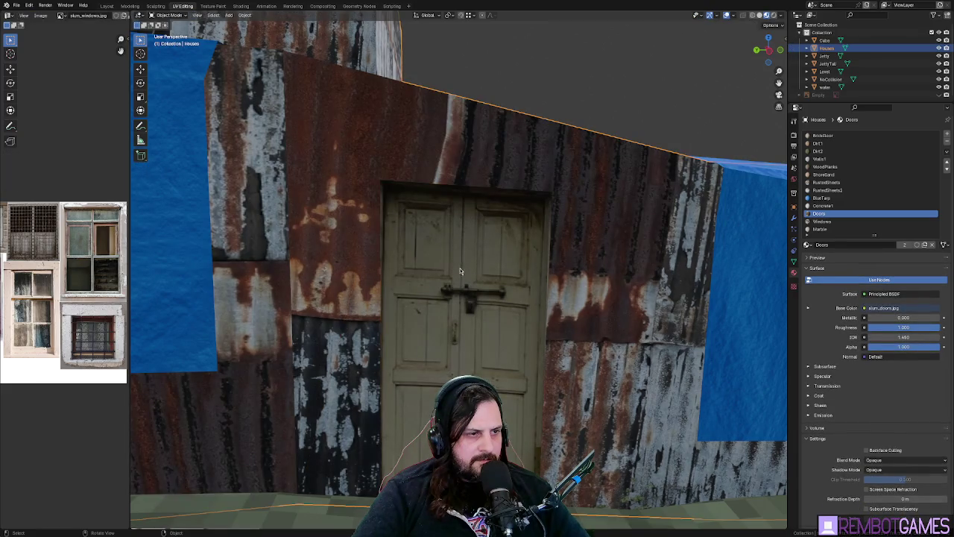
pyautogui.press('Tab')
pyautogui.click(456, 282)
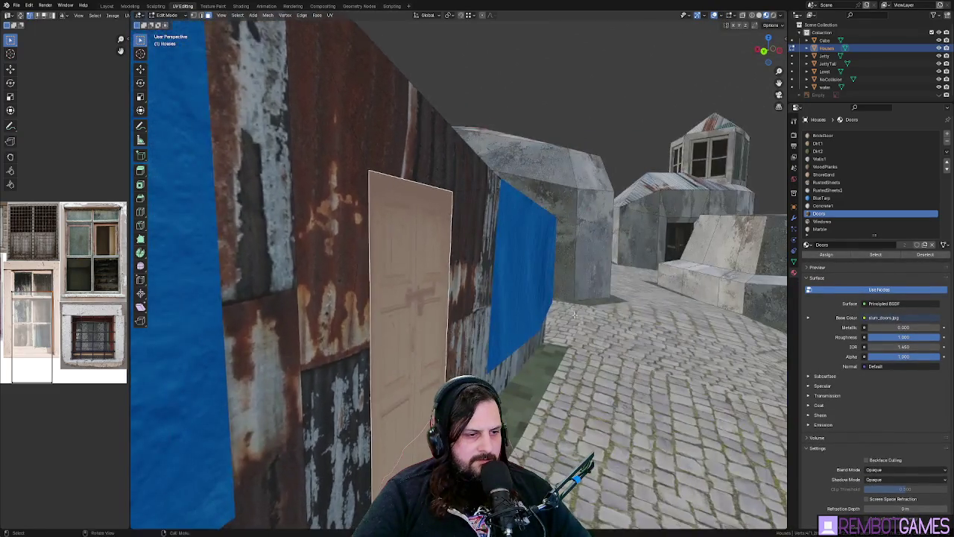
pyautogui.press('g')
pyautogui.press('z')
pyautogui.press('z')
pyautogui.click(550, 319)
# - Frame the view on the door and unwrap its face
pyautogui.press('KP_Decimal')
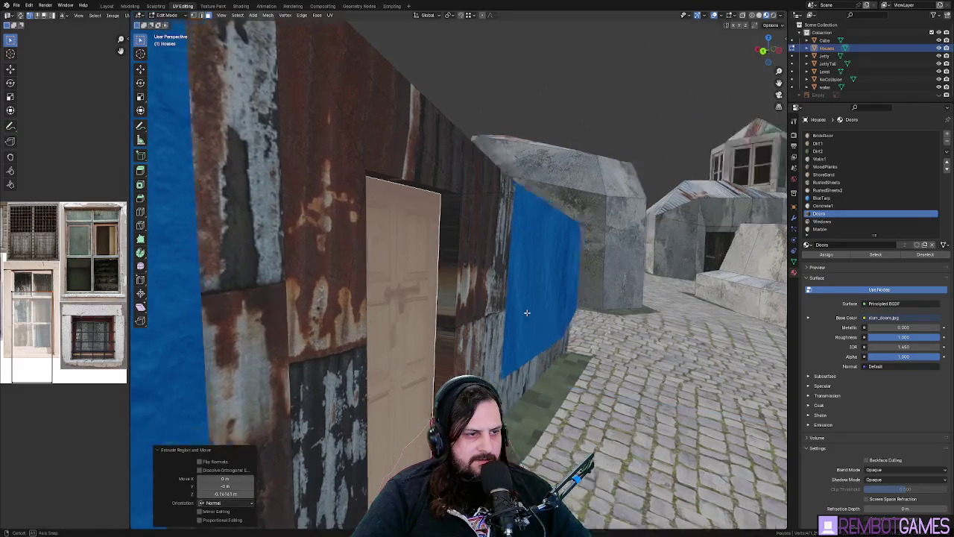
pyautogui.scroll(2, 438, 269)
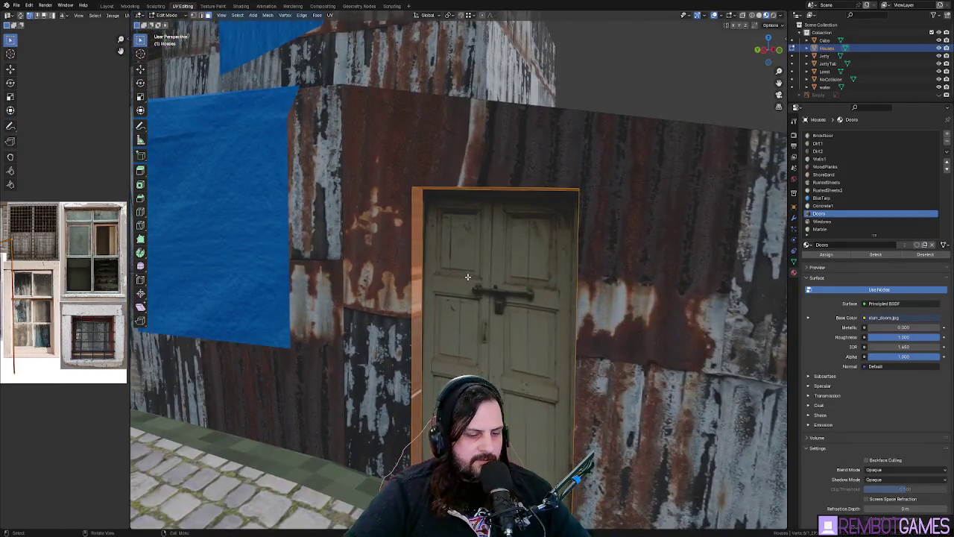
pyautogui.press('u')
pyautogui.click(440, 270)
pyautogui.moveTo(440, 270)
pyautogui.mouseDown()
pyautogui.moveTo(417, 275)
pyautogui.moveTo(476, 282)
pyautogui.moveTo(571, 266)
pyautogui.moveTo(552, 273)
pyautogui.mouseUp()
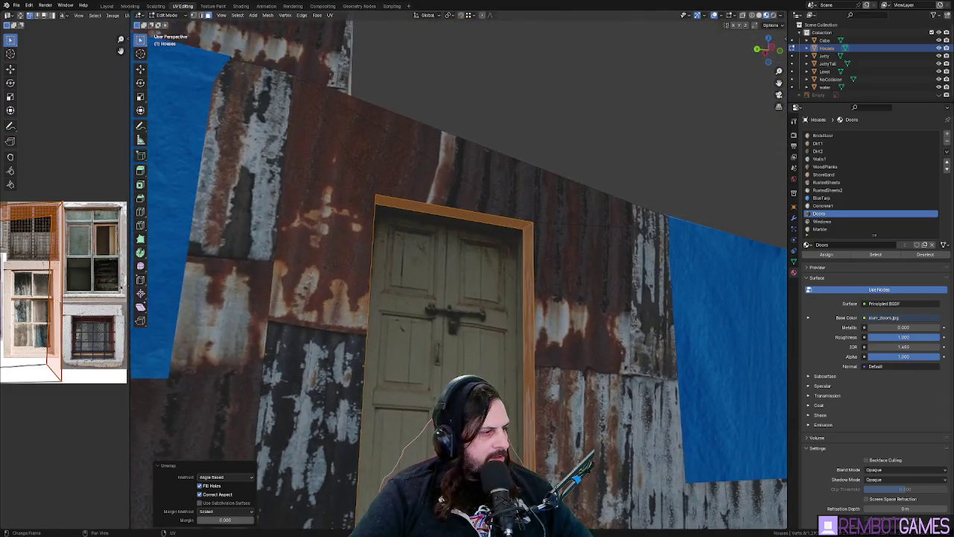
# - In the UV editor, scale the door island vertically and move it over the door texture
pyautogui.moveTo(131, 268)
pyautogui.mouseDown()
pyautogui.moveTo(216, 268)
pyautogui.moveTo(129, 282)
pyautogui.mouseUp()
pyautogui.press('s')
pyautogui.press('y')
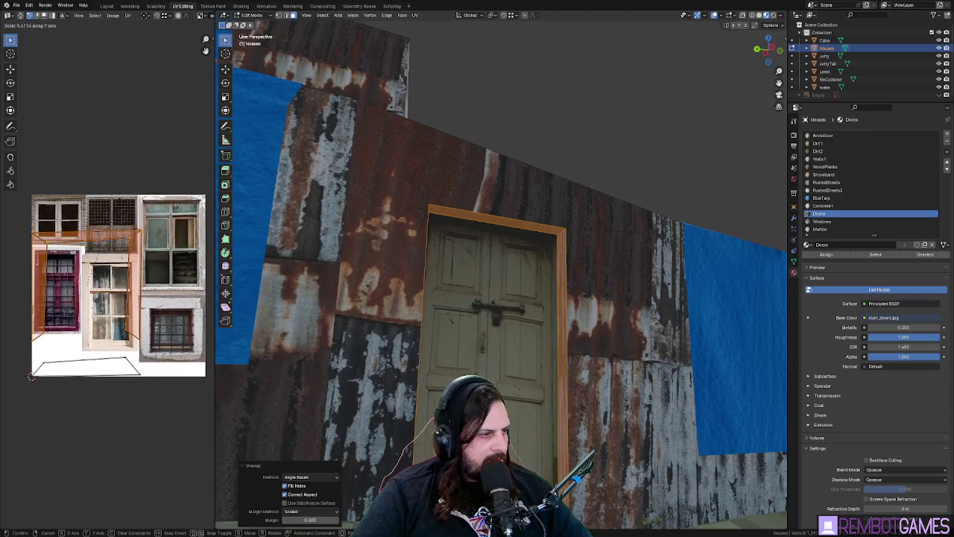
pyautogui.click(130, 314)
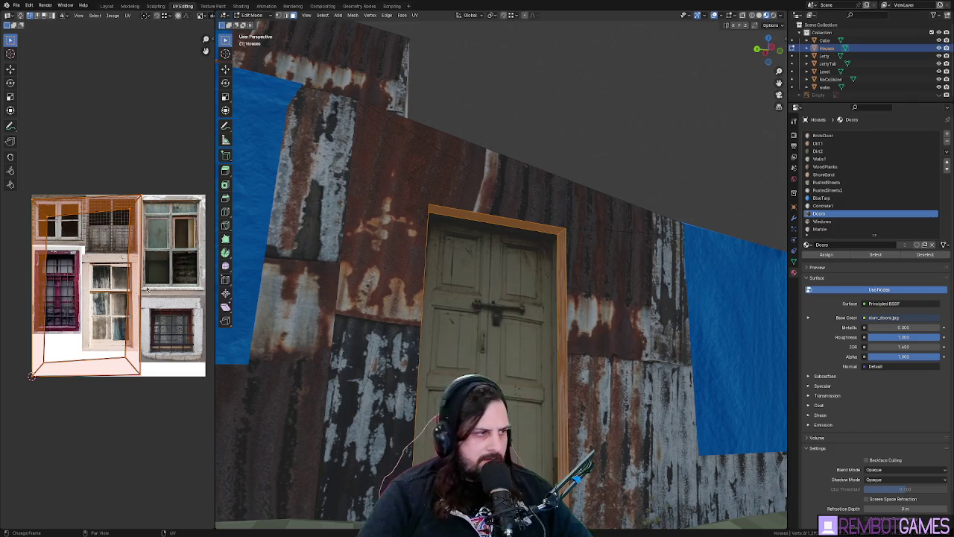
pyautogui.press('s')
pyautogui.press('y')
pyautogui.click(117, 234)
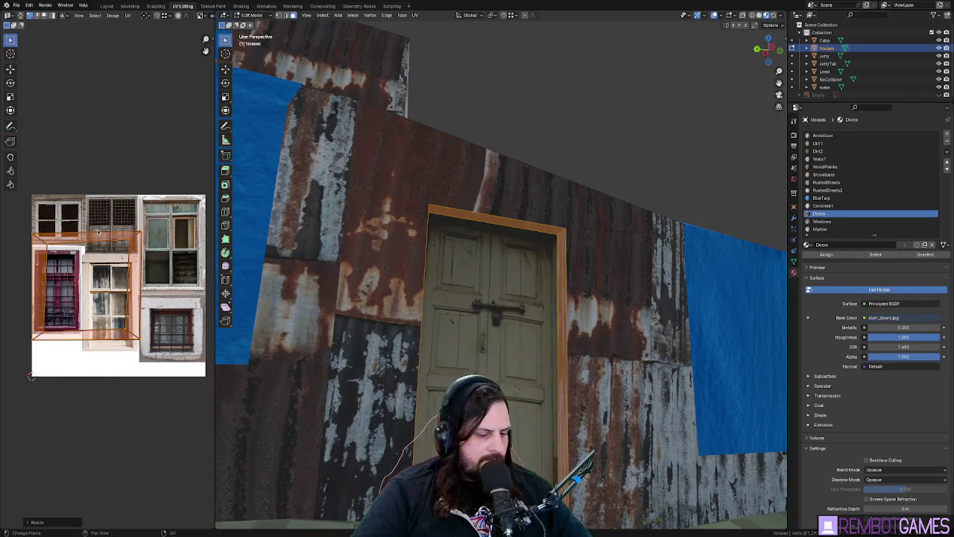
pyautogui.press('g')
pyautogui.click(140, 237)
# - Stretch the island taller and shift it horizontally so the door image fills the face
pyautogui.press('s')
pyautogui.press('y')
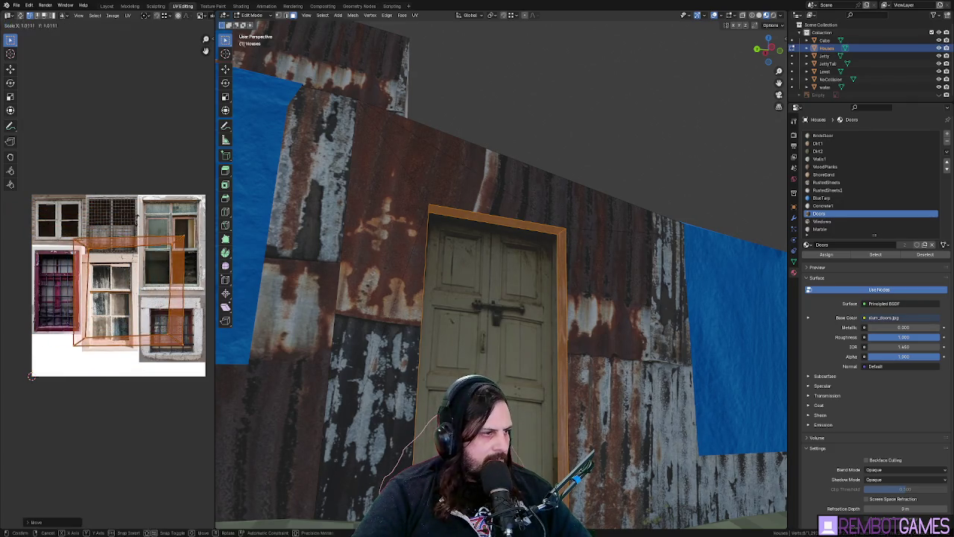
pyautogui.click(120, 214)
pyautogui.press('s')
pyautogui.press('x')
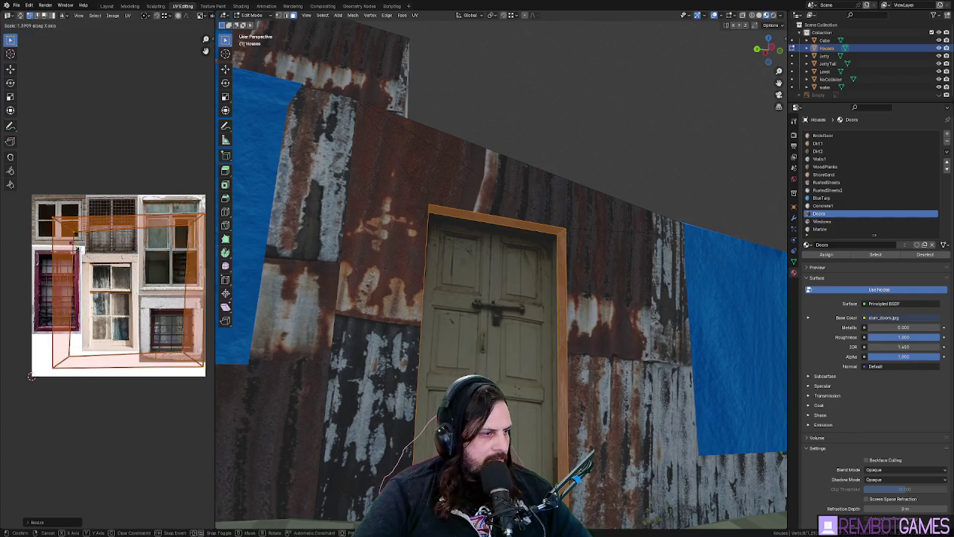
pyautogui.press('Escape')
pyautogui.press('h')
pyautogui.hotkey('alt', 'h')
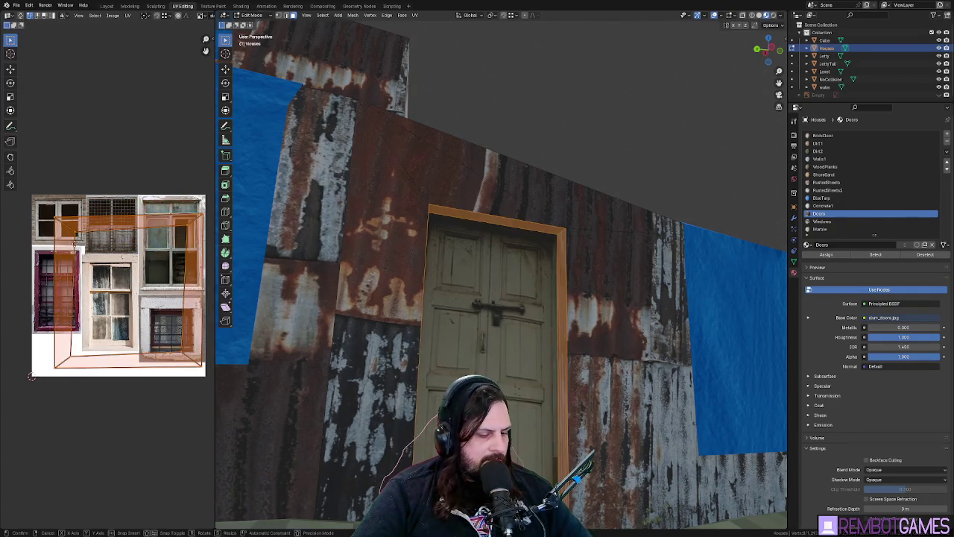
pyautogui.press('g')
pyautogui.press('x')
pyautogui.press('Return')
# - Return to Object Mode and open the File menu's export options
pyautogui.press('Tab')
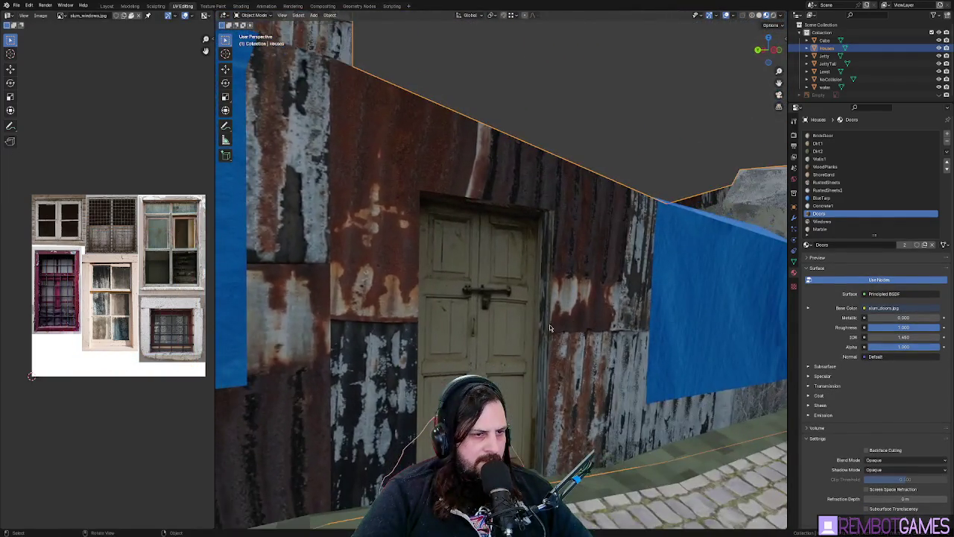
pyautogui.scroll(-3, 550, 324)
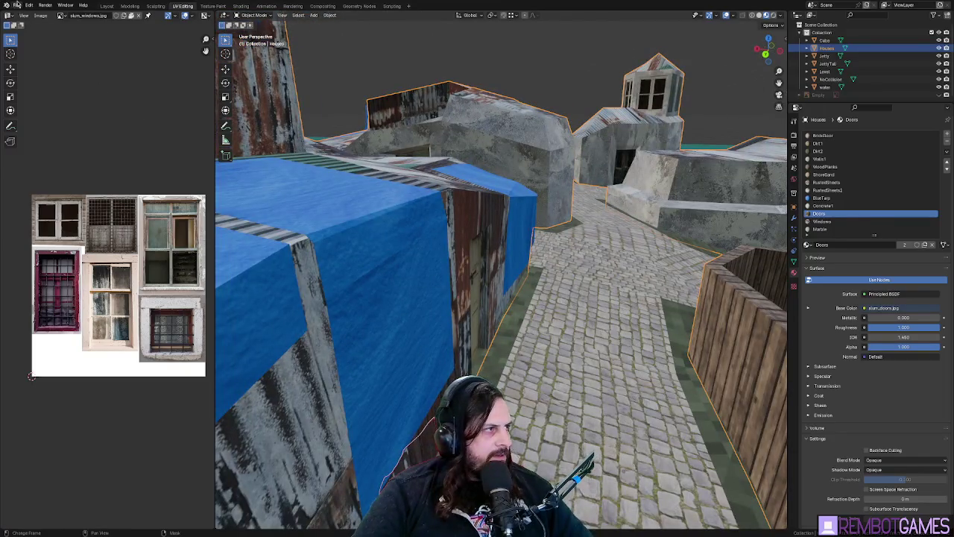
pyautogui.click(16, 5)
pyautogui.moveTo(34, 123)
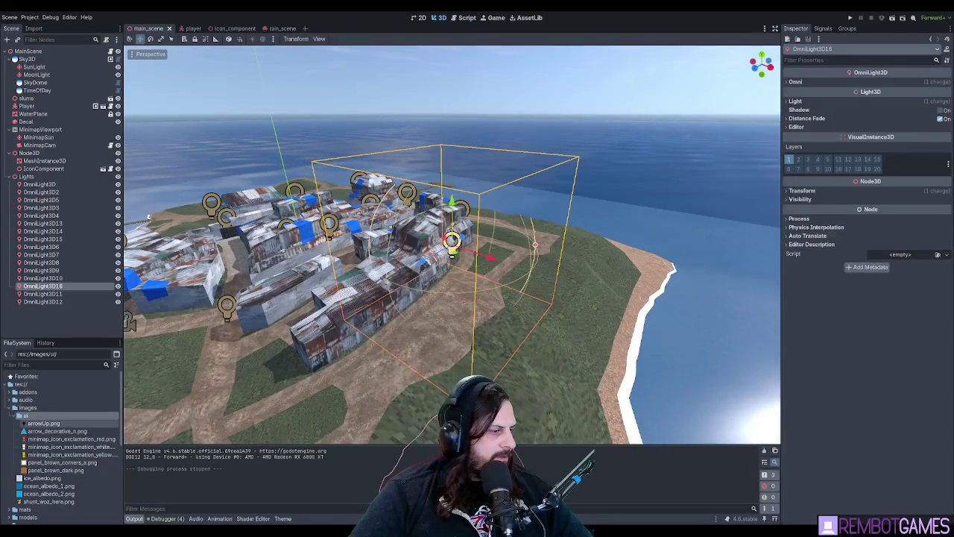
# - Browse the FileSystem to models > slums, select slums.glb, and run the project with F5
pyautogui.click(27, 408)
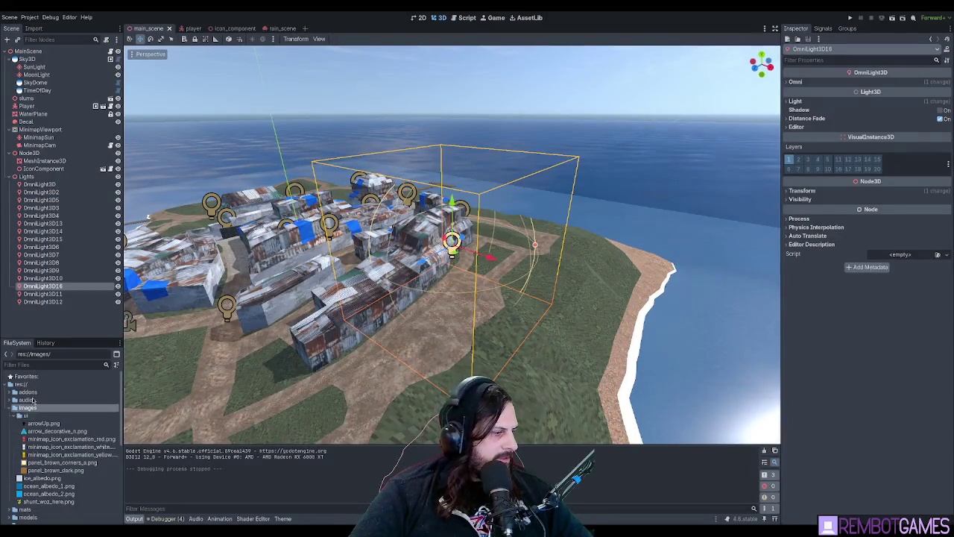
pyautogui.scroll(-5, 44, 447)
pyautogui.scroll(4, 45, 458)
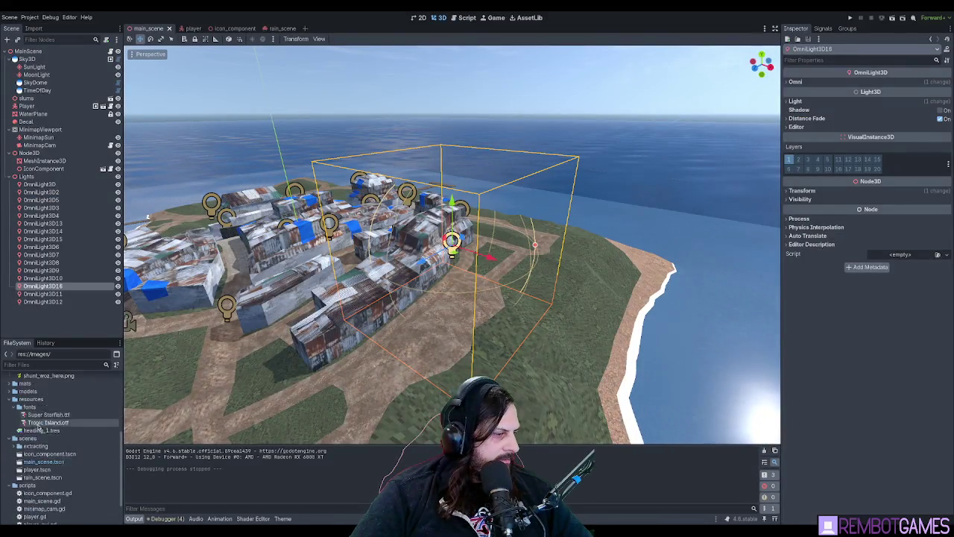
pyautogui.scroll(-4, 58, 463)
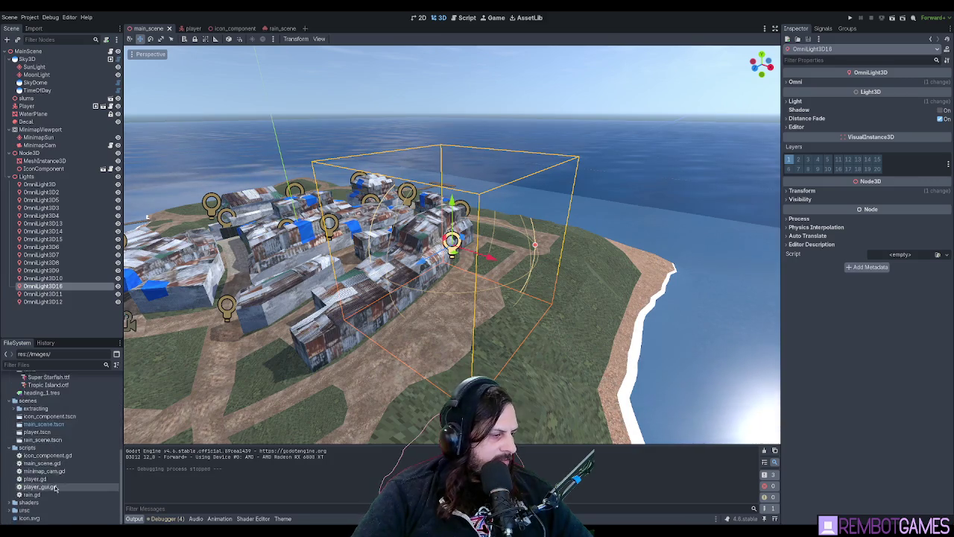
pyautogui.scroll(4, 29, 441)
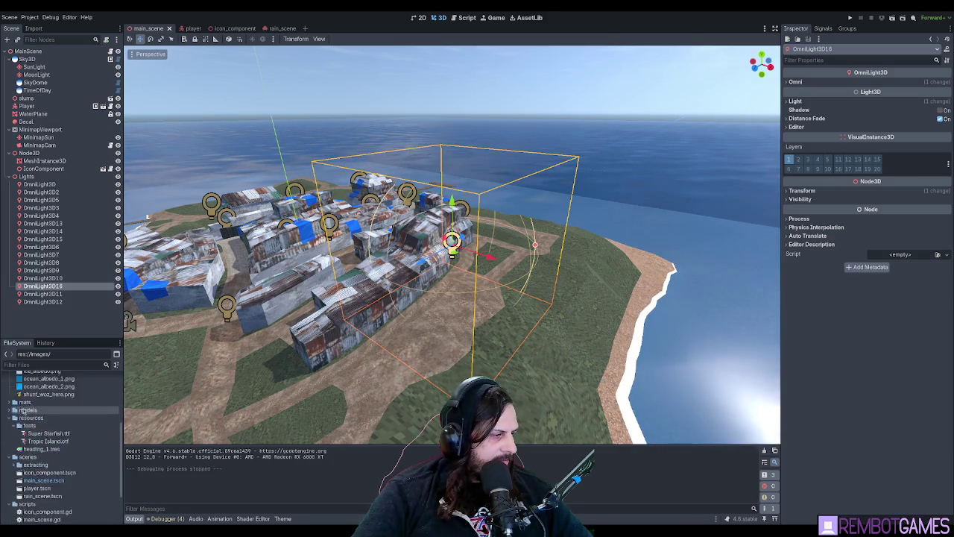
pyautogui.click(26, 448)
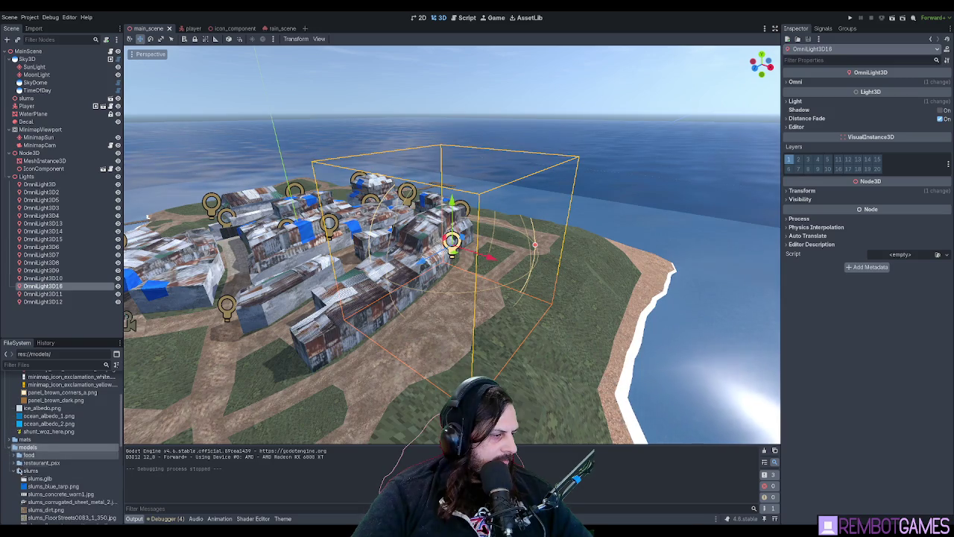
pyautogui.click(30, 470)
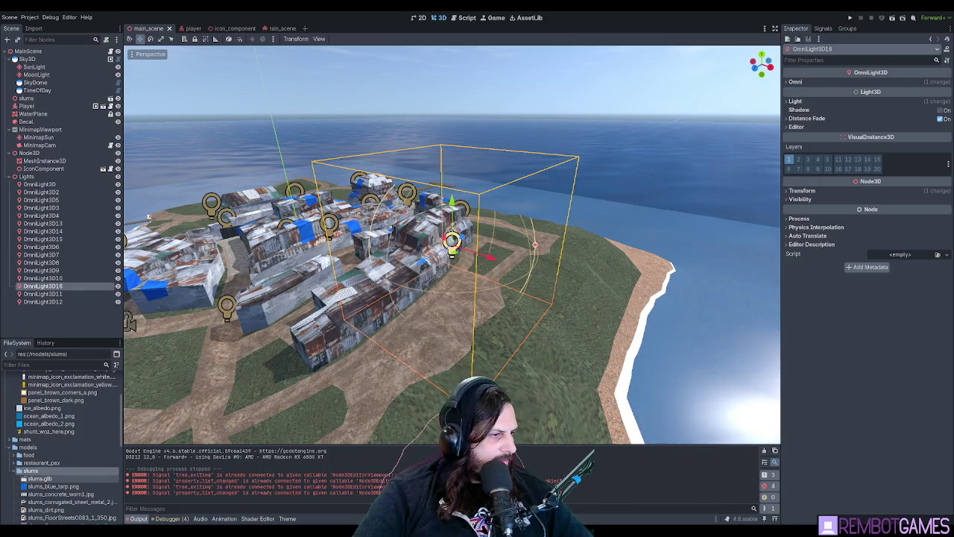
pyautogui.scroll(5, 447, 246)
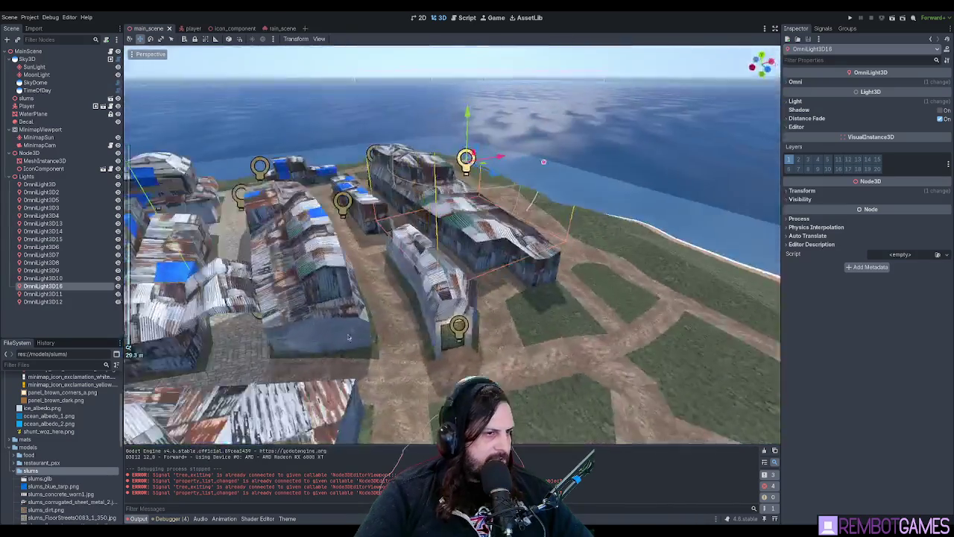
pyautogui.click(39, 477)
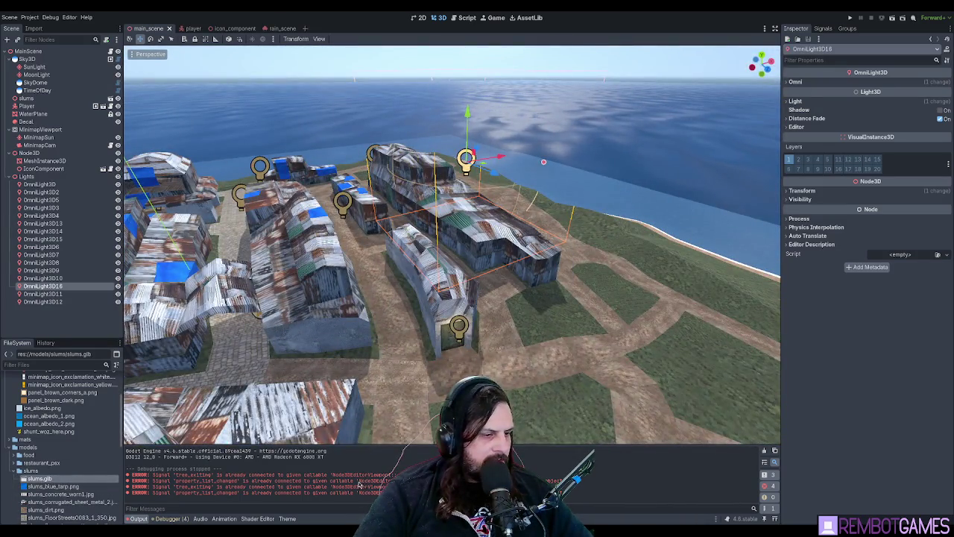
pyautogui.moveTo(462, 283); pyautogui.dragTo(447, 308)
pyautogui.press('F5')
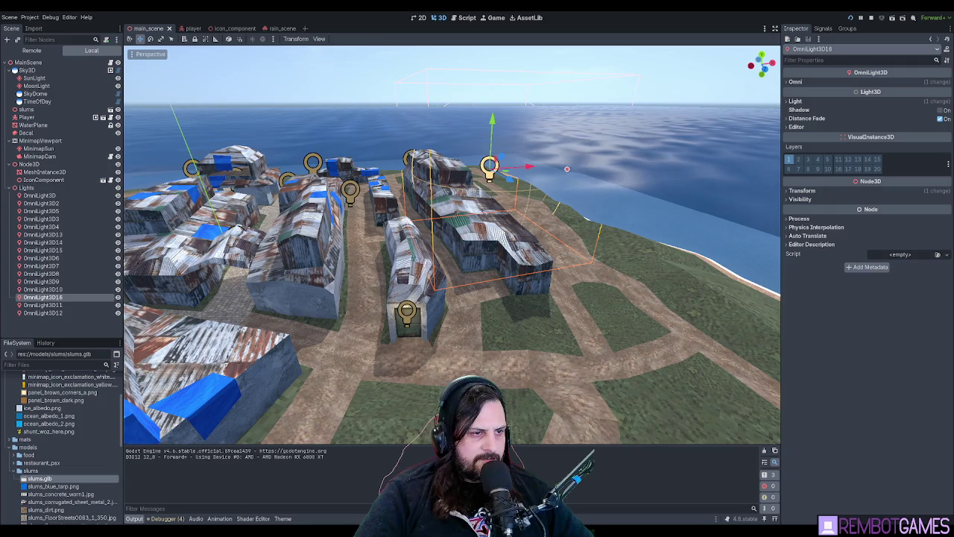
# - Walk up to the corrugated shed's door and on into the cobbled alley by the fence
pyautogui.press('w')
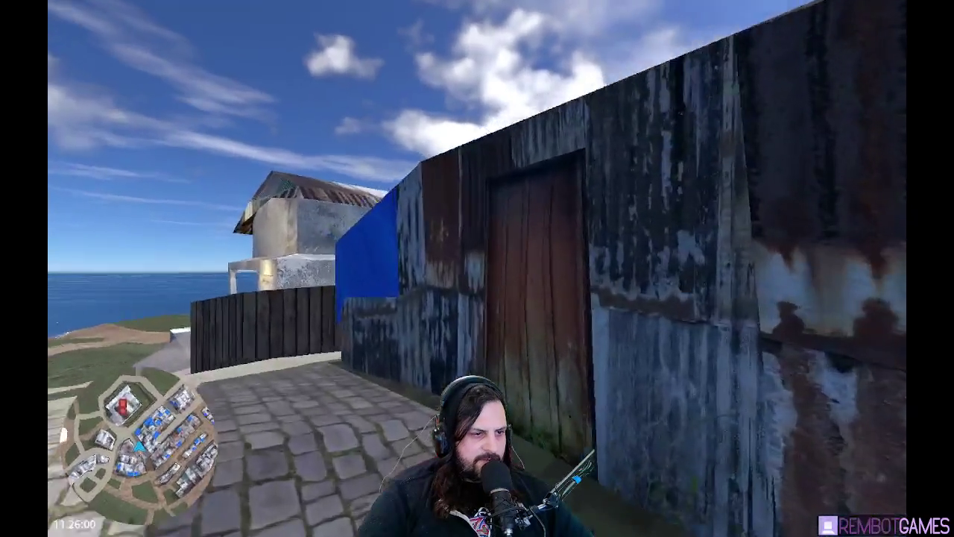
pyautogui.press('w')
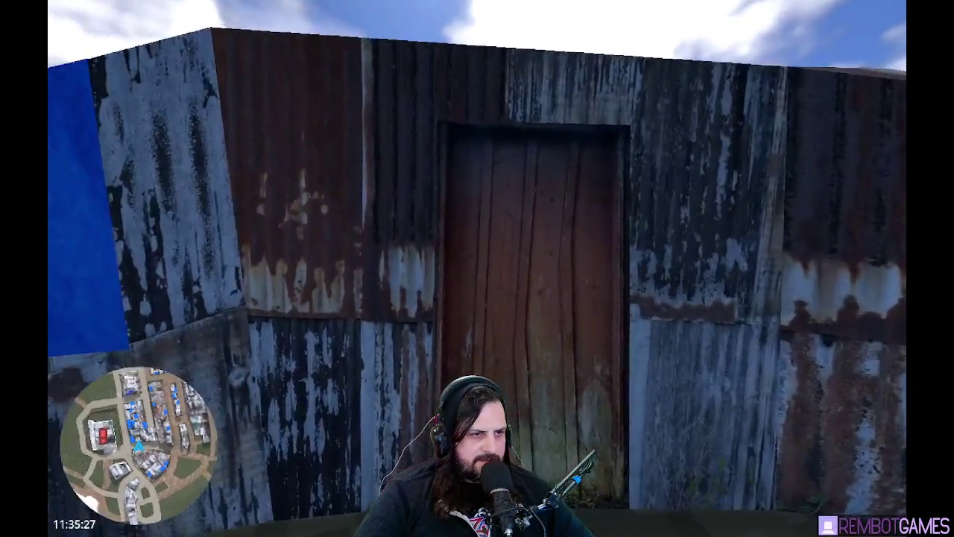
pyautogui.press('w')
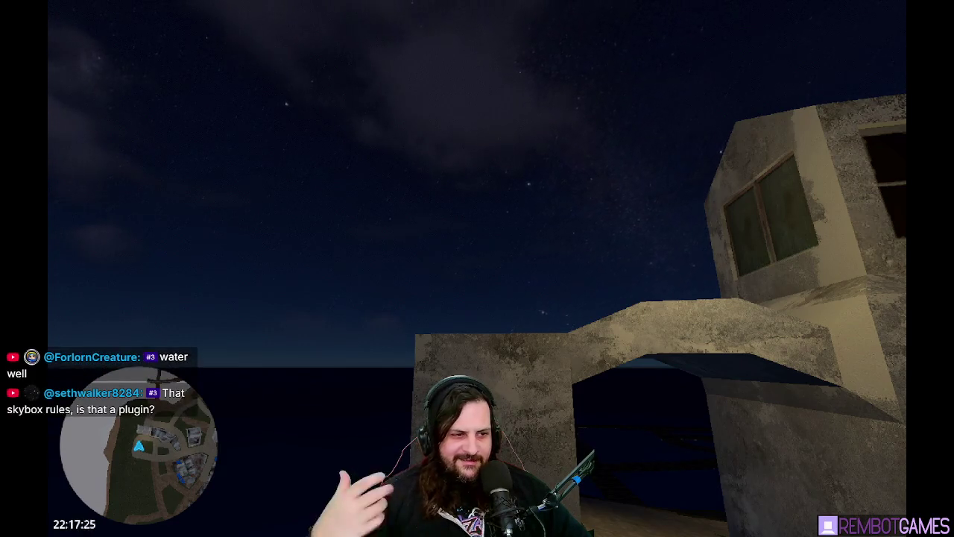
# - Walk toward the concrete building's archway, then look up at the starry night sky
pyautogui.press('w')
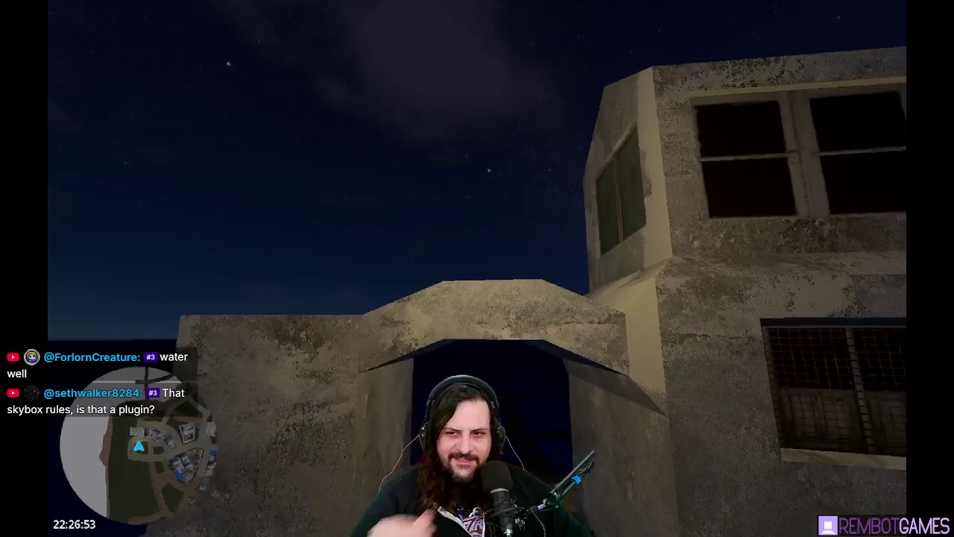
pyautogui.press('Left')
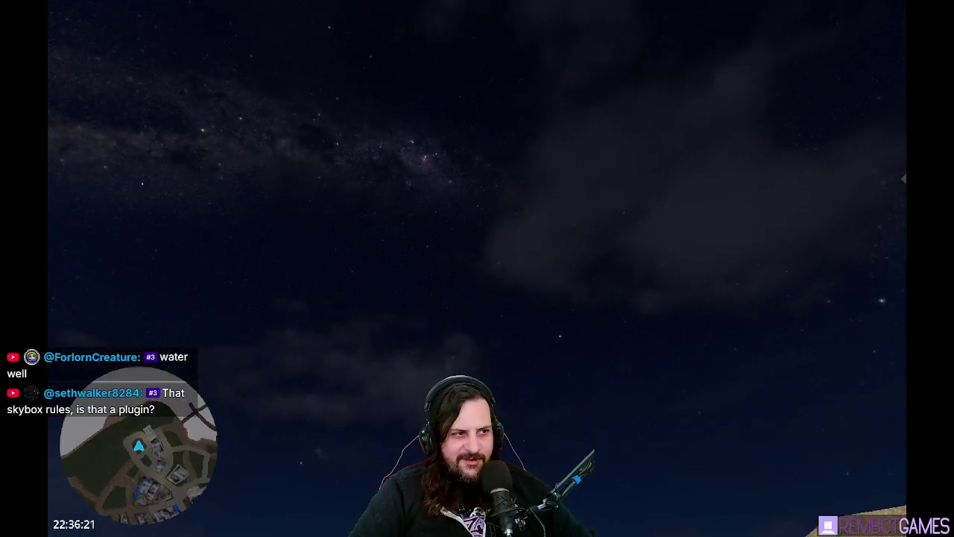
pyautogui.press('Up')
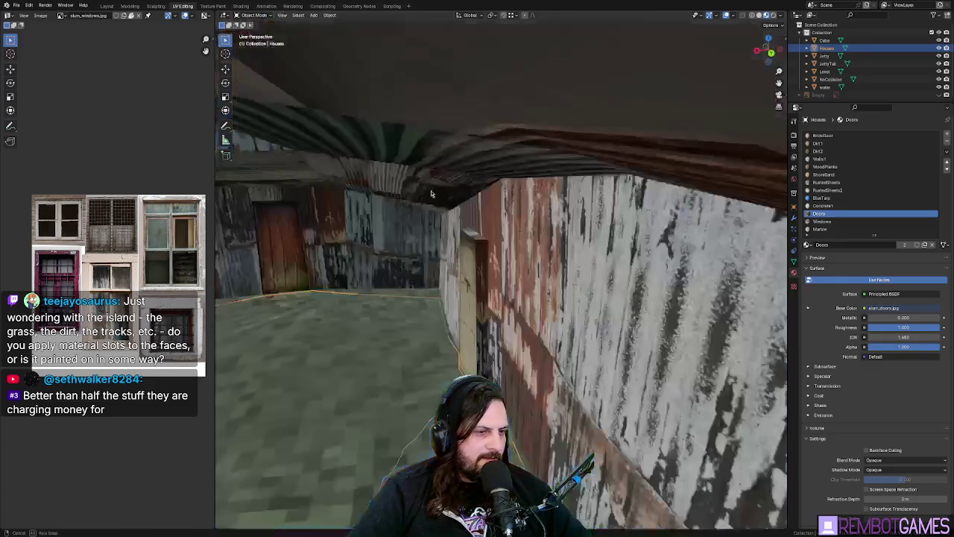
# - Leave the Houses mesh in Object Mode, orbit, and switch editing to the Level ground mesh
pyautogui.press('Tab')
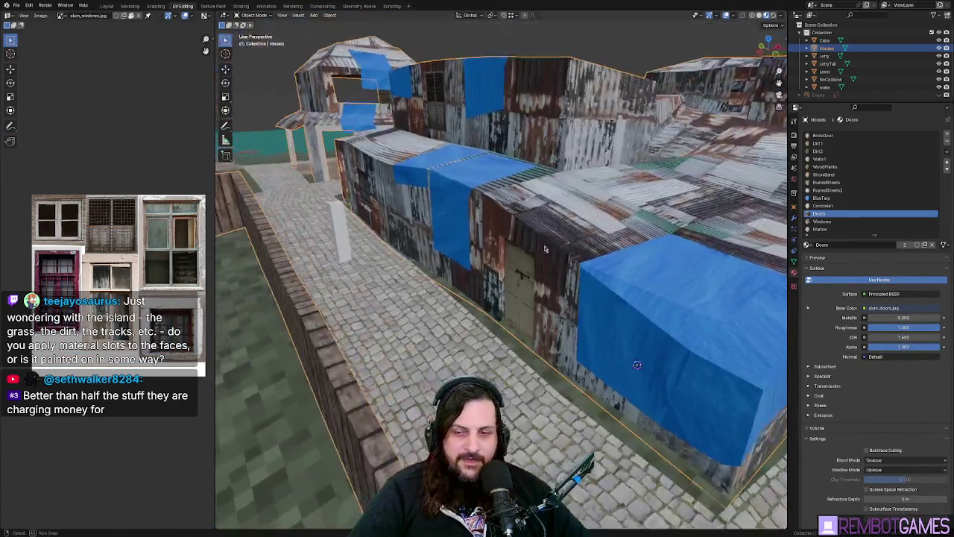
pyautogui.moveTo(545, 248)
pyautogui.mouseDown()
pyautogui.moveTo(606, 313)
pyautogui.moveTo(550, 323)
pyautogui.moveTo(517, 304)
pyautogui.moveTo(525, 380)
pyautogui.moveTo(470, 330)
pyautogui.moveTo(485, 339)
pyautogui.mouseUp()
pyautogui.press('Tab')
pyautogui.hotkey('alt', 'q')
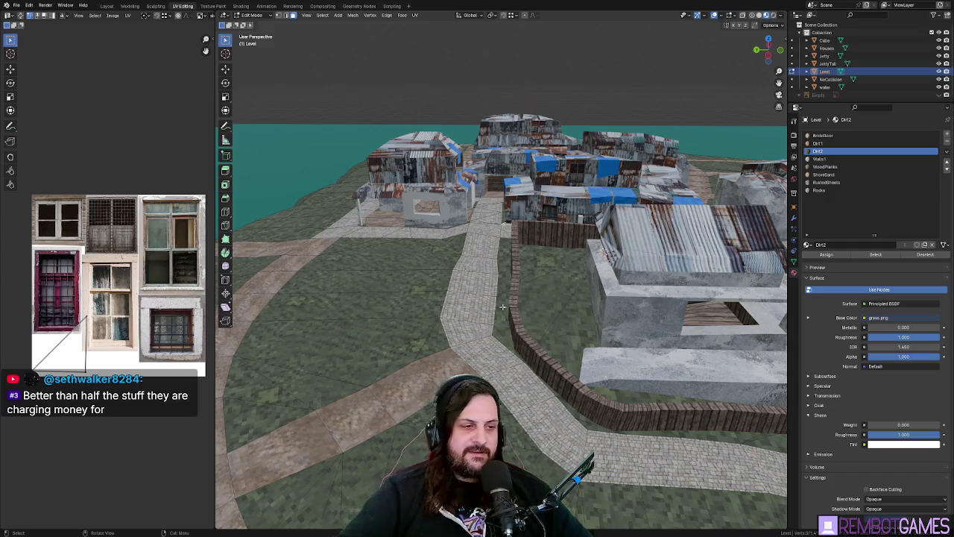
# - Select a face of the brick crossroads and switch to a top-down view
pyautogui.moveTo(503, 307)
pyautogui.mouseDown()
pyautogui.moveTo(535, 361)
pyautogui.moveTo(542, 338)
pyautogui.mouseUp()
pyautogui.click(542, 338)
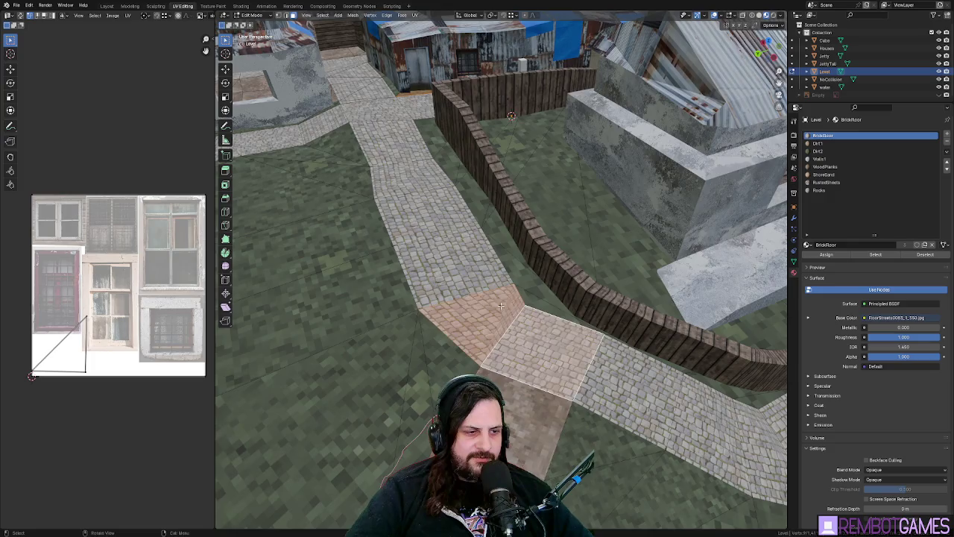
pyautogui.moveTo(501, 306); pyautogui.dragTo(483, 319)
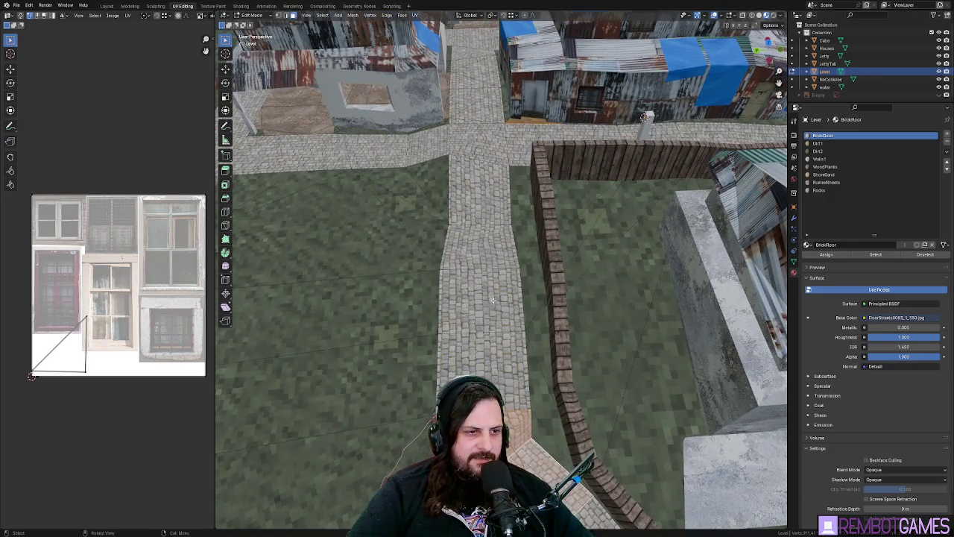
pyautogui.moveTo(486, 228)
pyautogui.mouseDown()
pyautogui.moveTo(499, 246)
pyautogui.moveTo(572, 225)
pyautogui.mouseUp()
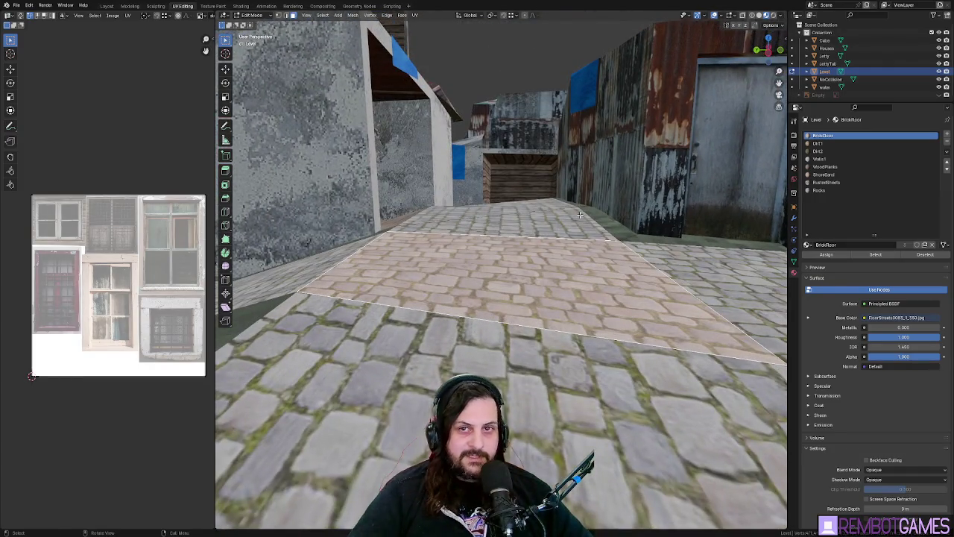
pyautogui.hotkey('shift', '`')
pyautogui.press('s')
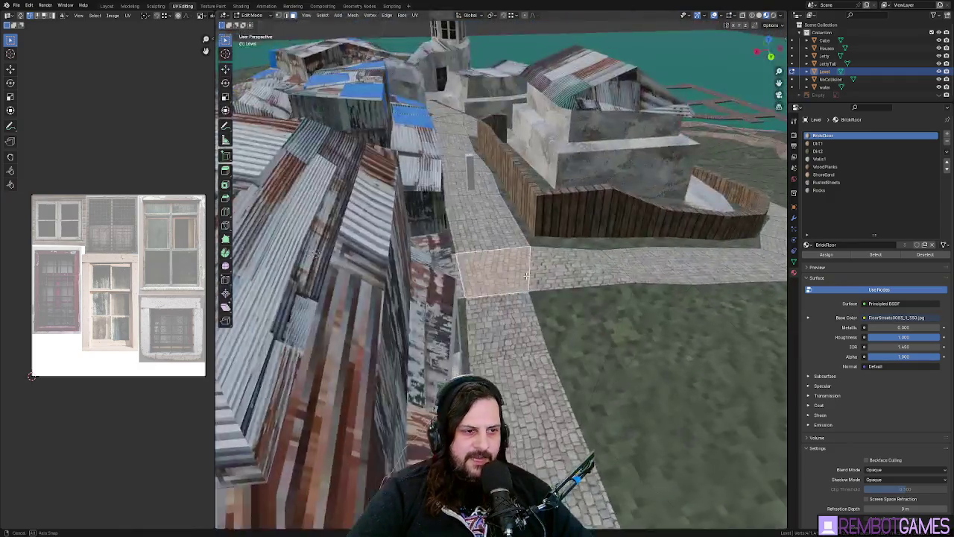
pyautogui.moveTo(505, 289)
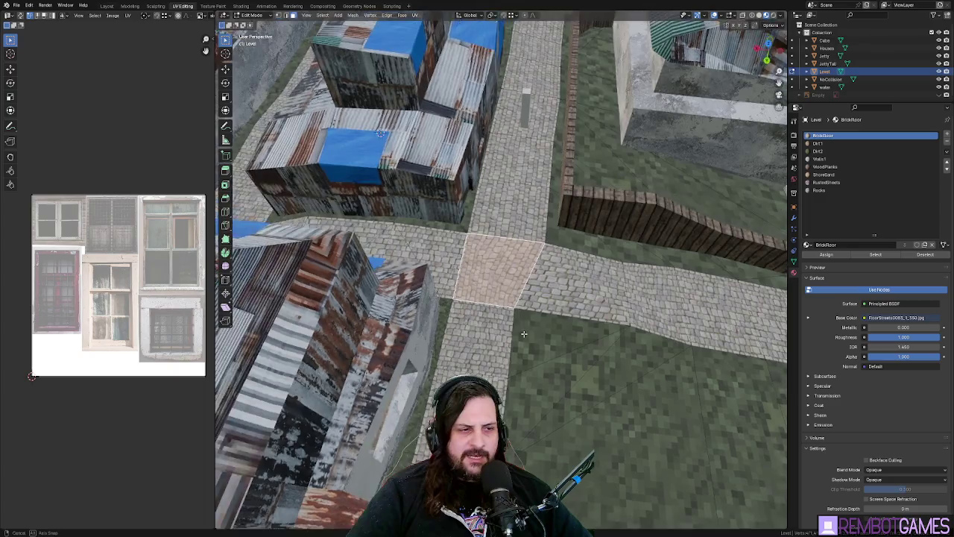
pyautogui.press('`')
pyautogui.click(533, 255)
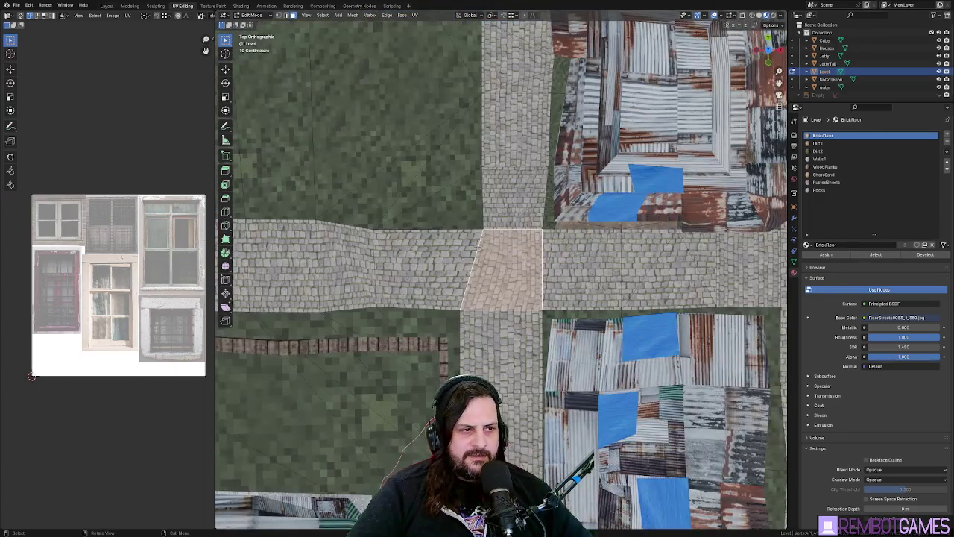
# - Pick a crossroads corner vertex and move it about half a metre
pyautogui.click(476, 223)
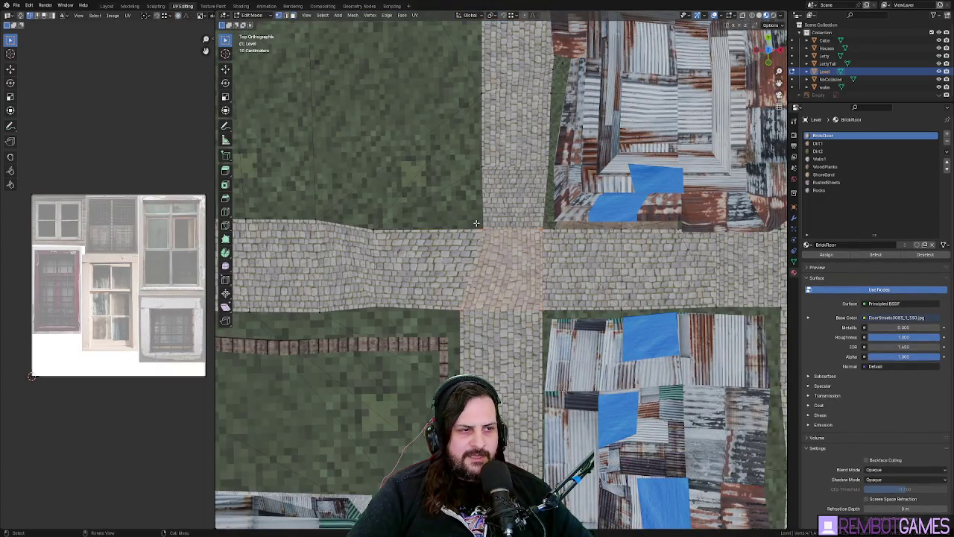
pyautogui.click(477, 224)
pyautogui.press('g')
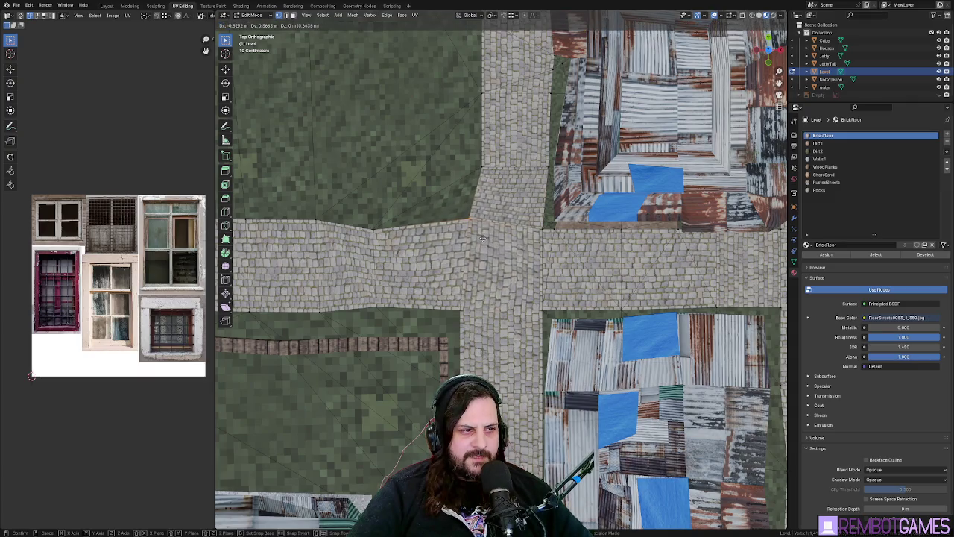
pyautogui.click(483, 238)
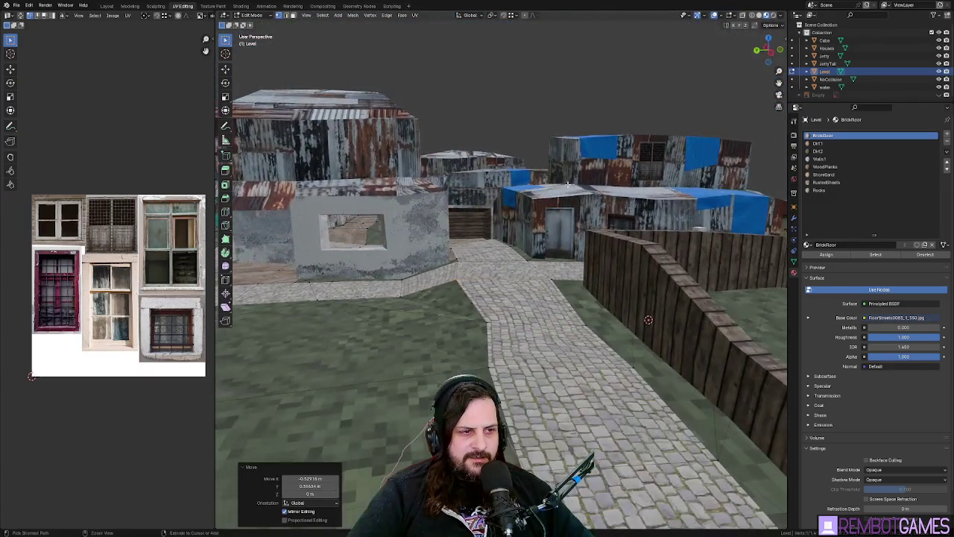
# - Return to Object Mode and orbit around the tin-roofed shack to view the reshaped crossroads
pyautogui.press('Tab')
pyautogui.scroll(5, 513, 274)
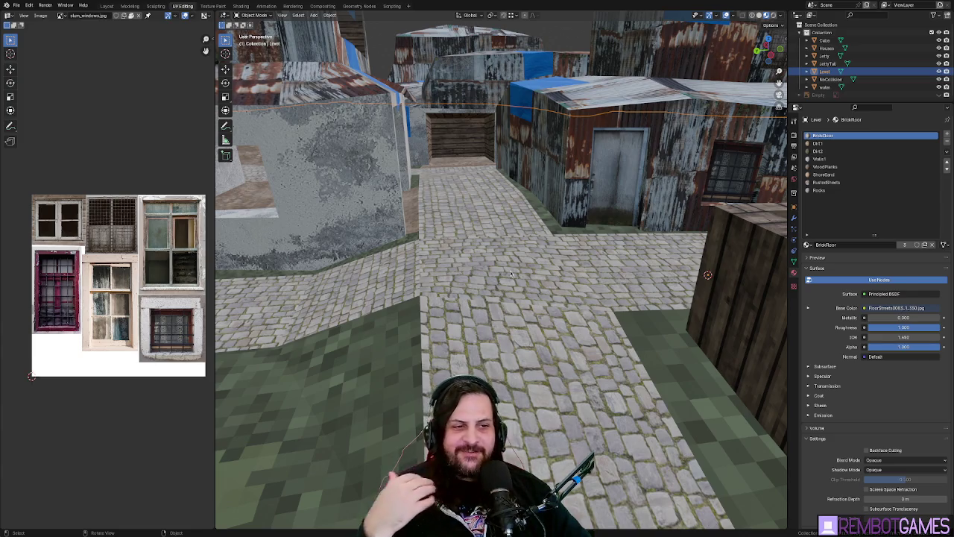
pyautogui.scroll(3, 491, 230)
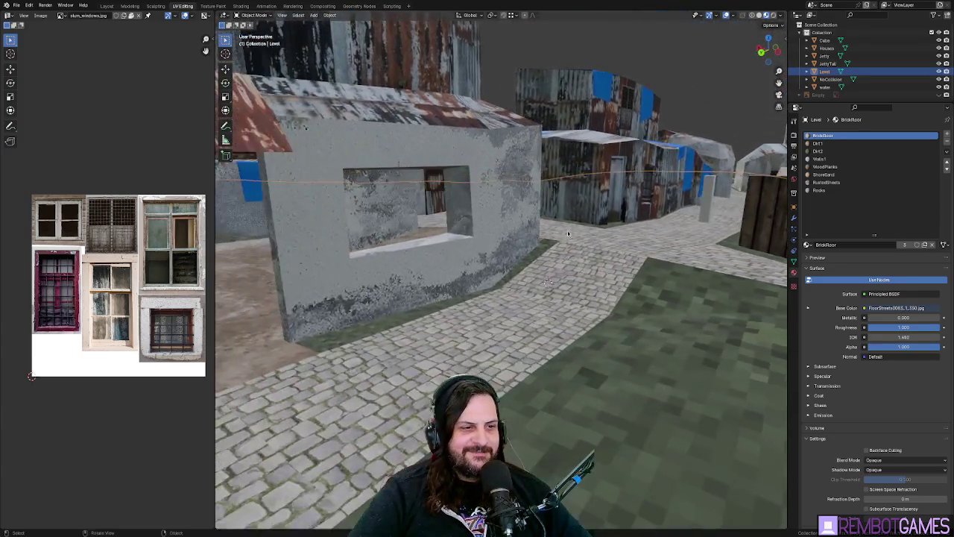
pyautogui.moveTo(569, 234)
pyautogui.mouseDown()
pyautogui.moveTo(500, 254)
pyautogui.moveTo(569, 270)
pyautogui.moveTo(571, 282)
pyautogui.moveTo(568, 256)
pyautogui.mouseUp()
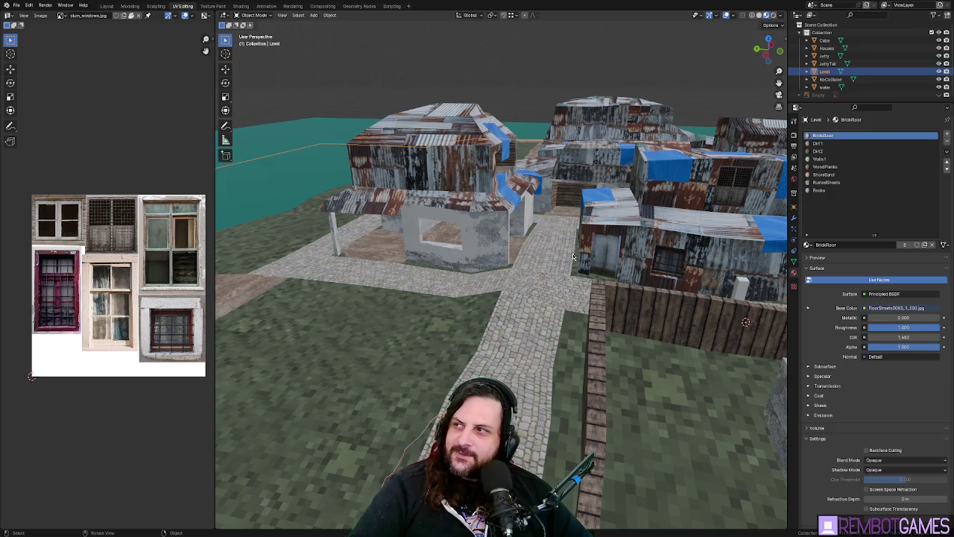
pyautogui.moveTo(574, 257)
pyautogui.mouseDown()
pyautogui.moveTo(586, 243)
pyautogui.moveTo(564, 214)
pyautogui.moveTo(510, 240)
pyautogui.moveTo(408, 240)
pyautogui.moveTo(459, 238)
pyautogui.moveTo(492, 252)
pyautogui.mouseUp()
# - From top view, re-enter Edit Mode and select the crossroads floor face
pyautogui.press('`')
pyautogui.press('8')
pyautogui.press('Tab')
pyautogui.click(440, 231)
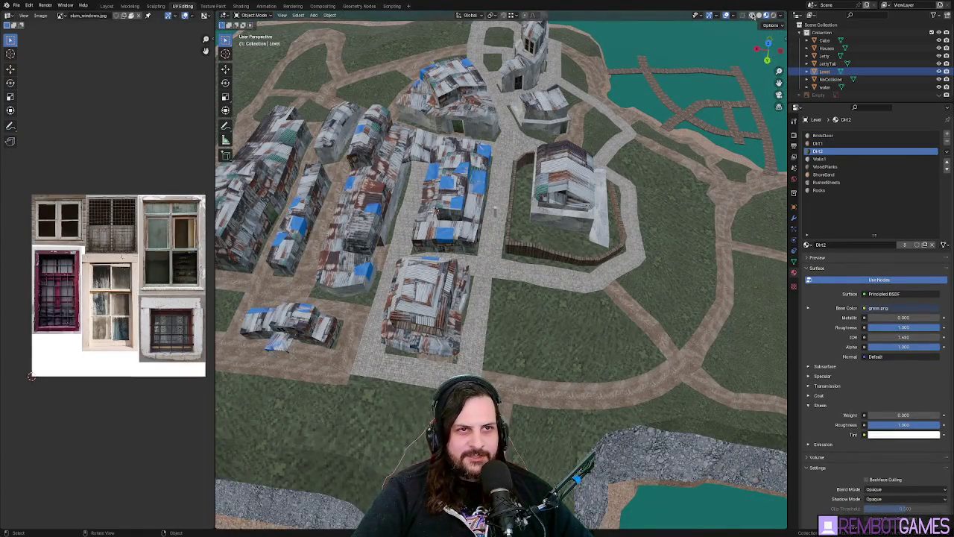
pyautogui.click(759, 15)
pyautogui.moveTo(514, 187)
pyautogui.mouseDown()
pyautogui.moveTo(550, 283)
pyautogui.moveTo(503, 220)
pyautogui.mouseUp()
pyautogui.moveTo(498, 333); pyautogui.dragTo(532, 292)
pyautogui.scroll(5, 513, 288)
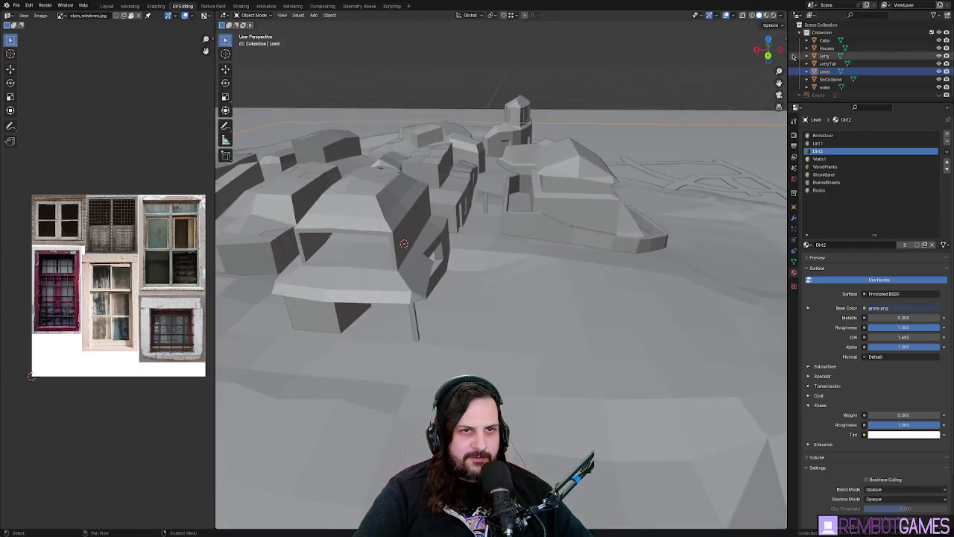
pyautogui.moveTo(634, 150)
pyautogui.mouseDown()
pyautogui.moveTo(650, 133)
pyautogui.moveTo(292, 73)
pyautogui.mouseUp()
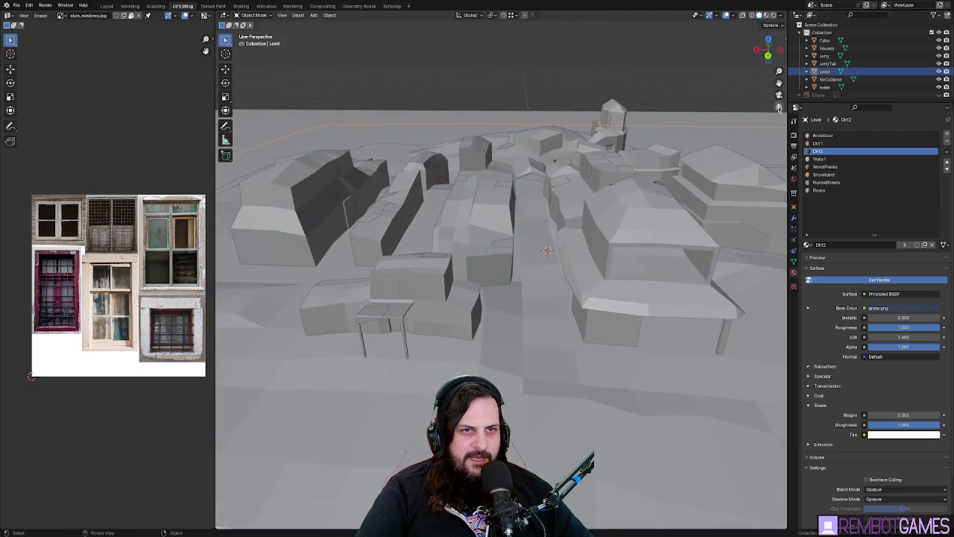
pyautogui.click(831, 79)
pyautogui.click(938, 80)
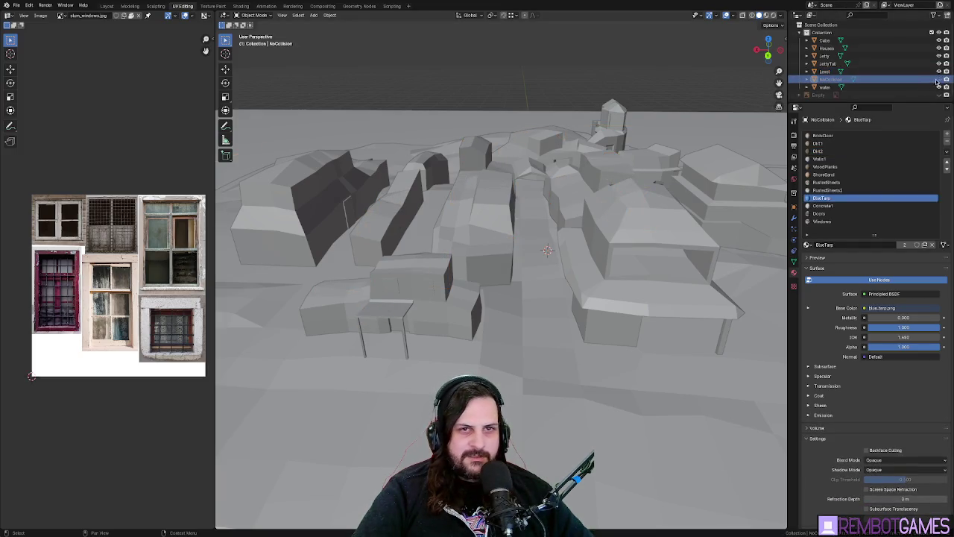
pyautogui.click(938, 80)
pyautogui.scroll(8, 609, 202)
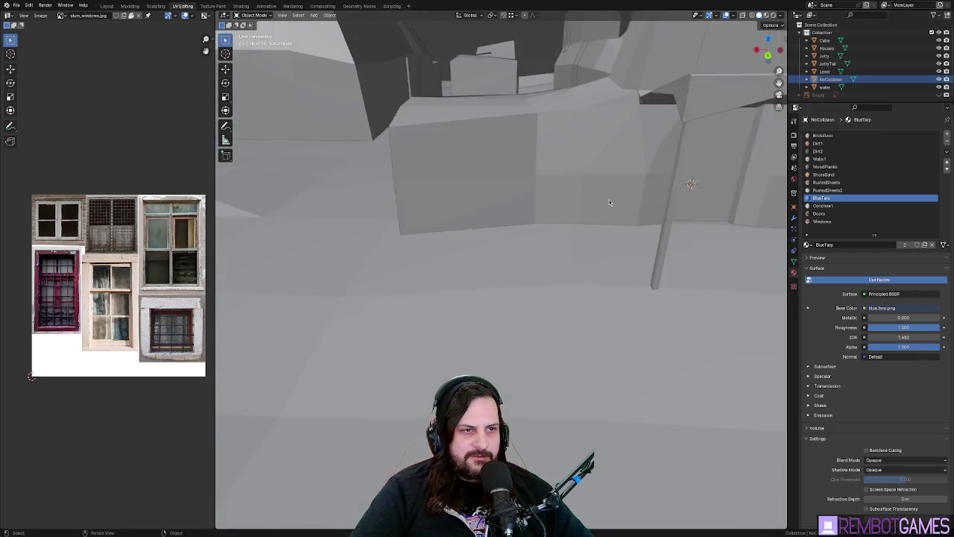
pyautogui.moveTo(609, 202)
pyautogui.mouseDown()
pyautogui.moveTo(510, 247)
pyautogui.moveTo(522, 240)
pyautogui.moveTo(498, 243)
pyautogui.mouseUp()
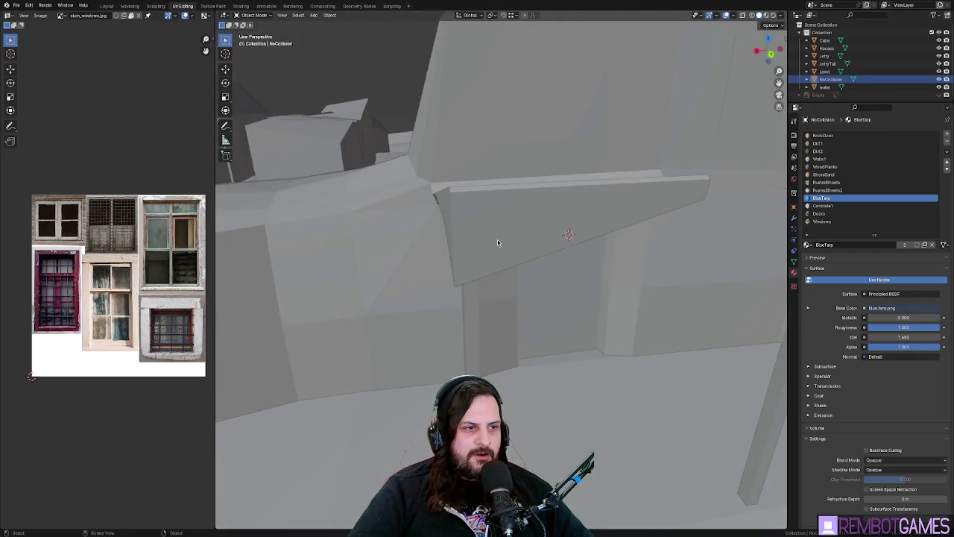
pyautogui.click(498, 242)
pyautogui.click(767, 15)
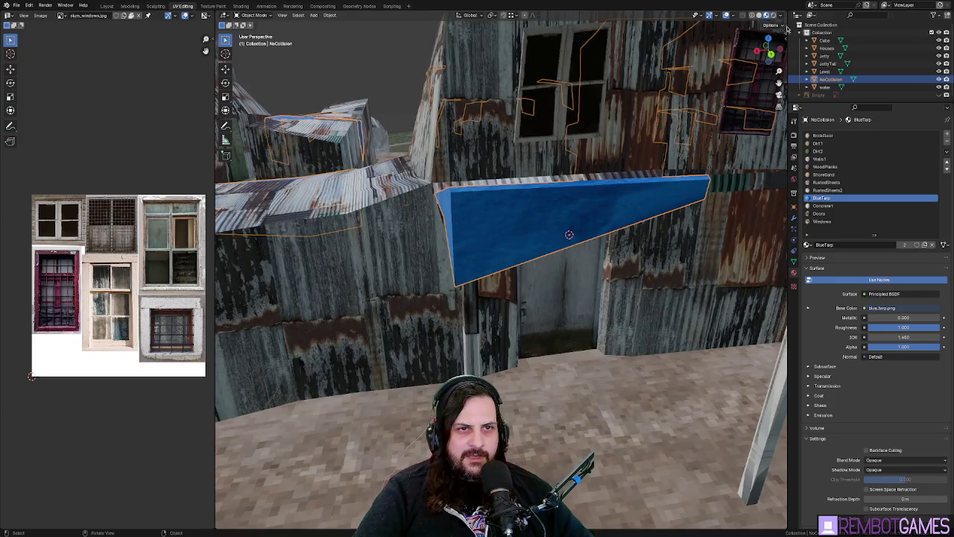
pyautogui.click(938, 80)
pyautogui.click(939, 80)
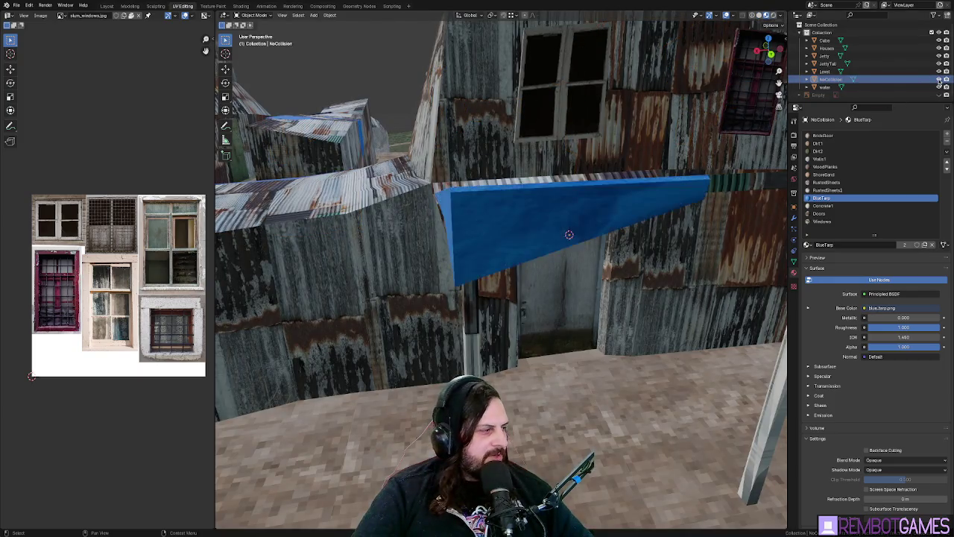
pyautogui.press('Home')
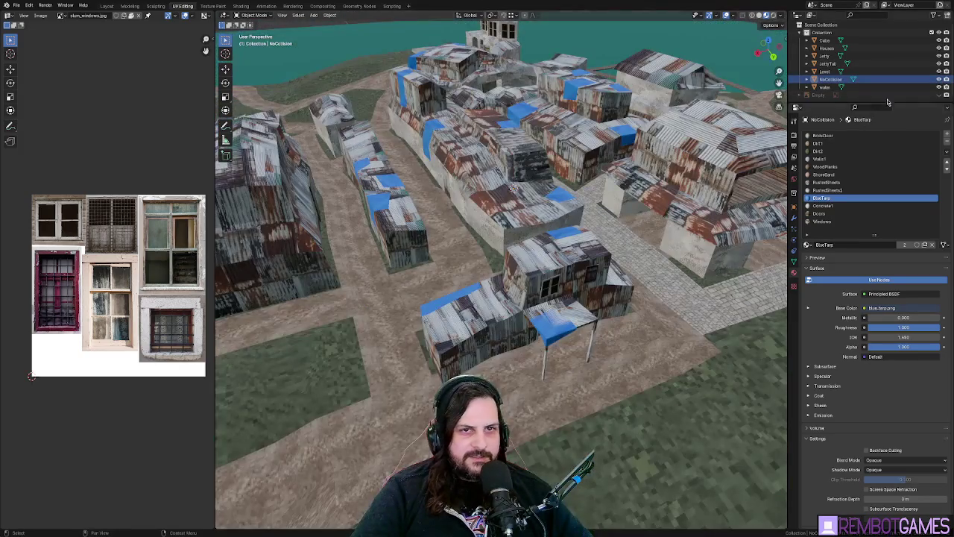
pyautogui.click(939, 79)
pyautogui.click(938, 80)
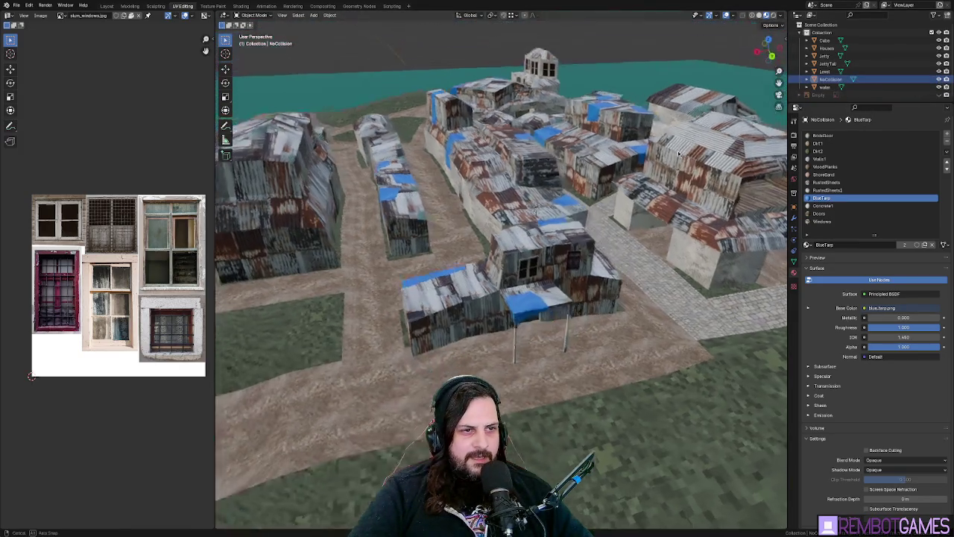
pyautogui.moveTo(522, 298); pyautogui.dragTo(593, 337)
pyautogui.click(593, 338)
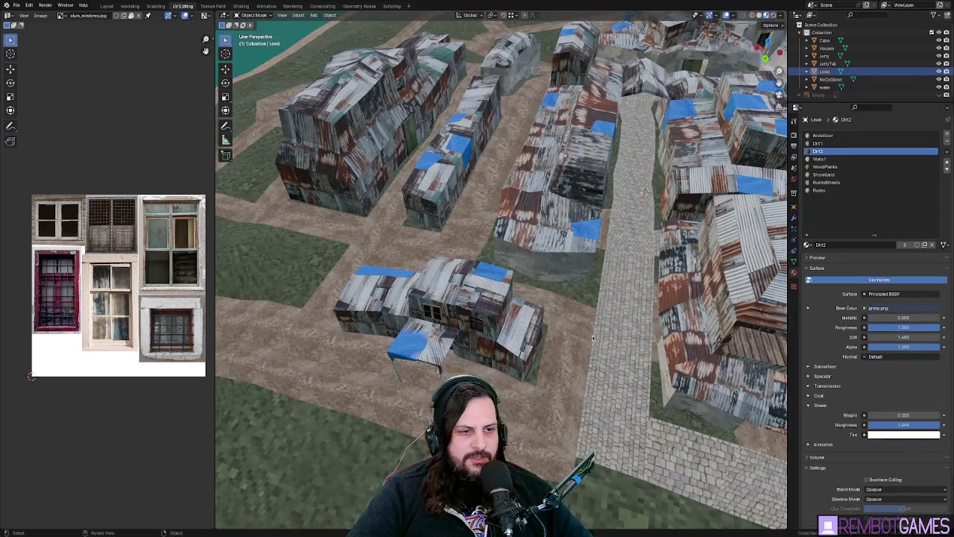
pyautogui.press('KP_Decimal')
# - Toggle the Level terrain's visibility and start editing it from a top-down view
pyautogui.click(938, 71)
pyautogui.click(939, 72)
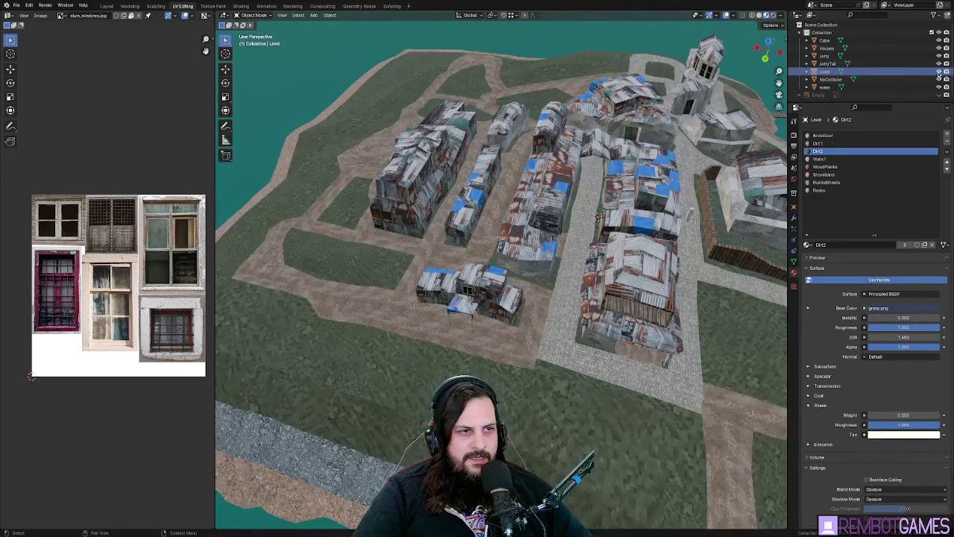
pyautogui.click(939, 72)
pyautogui.click(938, 71)
pyautogui.moveTo(567, 298)
pyautogui.mouseDown()
pyautogui.moveTo(576, 295)
pyautogui.moveTo(500, 322)
pyautogui.mouseUp()
pyautogui.press('Tab')
pyautogui.press('KP_7')
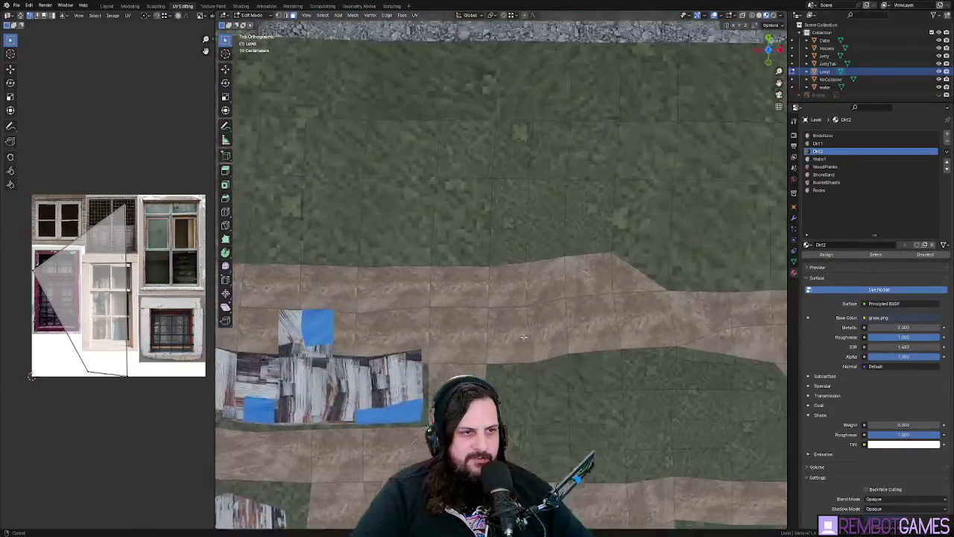
# - Select a few terrain faces near the northern shore
pyautogui.click(459, 231)
pyautogui.click(413, 234)
pyautogui.scroll(3, 440, 223)
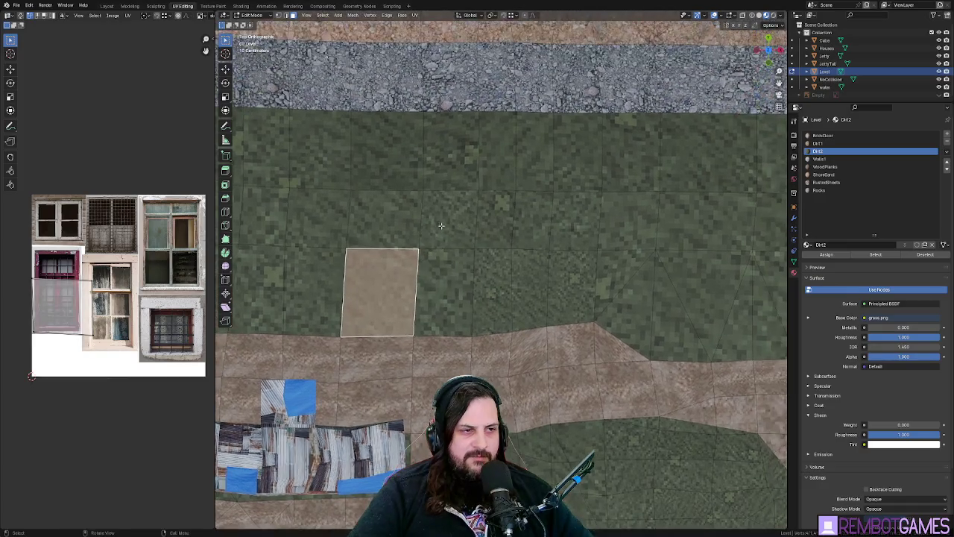
pyautogui.click(462, 220)
pyautogui.moveTo(451, 226)
pyautogui.mouseDown()
pyautogui.moveTo(413, 253)
pyautogui.moveTo(497, 194)
pyautogui.moveTo(335, 287)
pyautogui.moveTo(417, 270)
pyautogui.moveTo(512, 280)
pyautogui.mouseUp()
# - Mark a short shortest-path strip of faces along the path, then return to top view
pyautogui.keyDown('ctrl'); pyautogui.click(326, 291); pyautogui.keyUp('ctrl')
pyautogui.keyDown('ctrl'); pyautogui.click(321, 259); pyautogui.keyUp('ctrl')
pyautogui.scroll(-5, 525, 280)
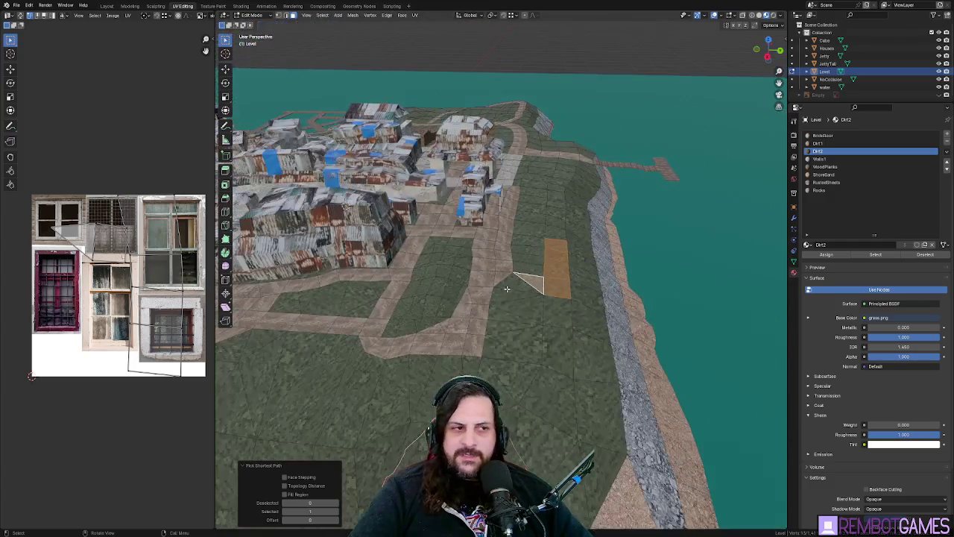
pyautogui.press('KP_7')
pyautogui.scroll(2, 588, 146)
pyautogui.scroll(-4, 588, 145)
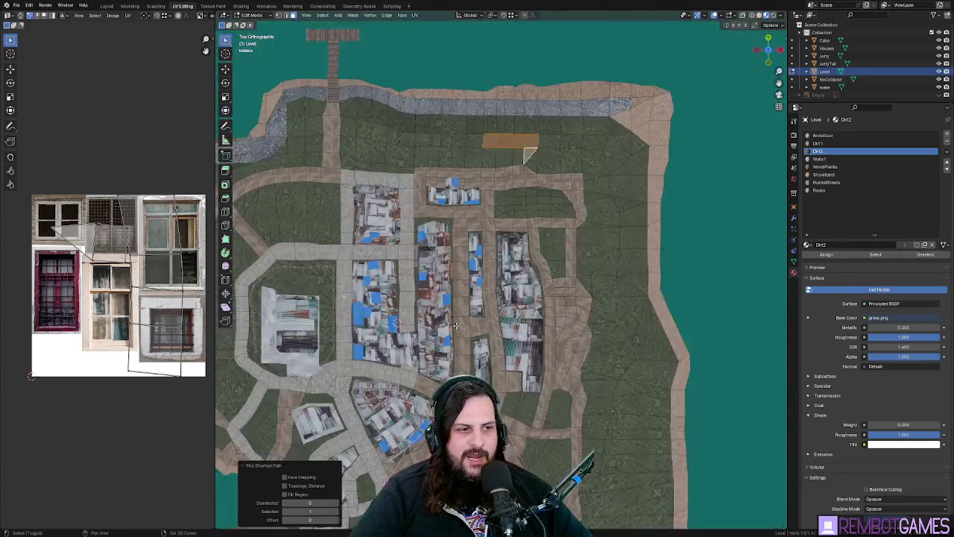
pyautogui.scroll(3, 606, 227)
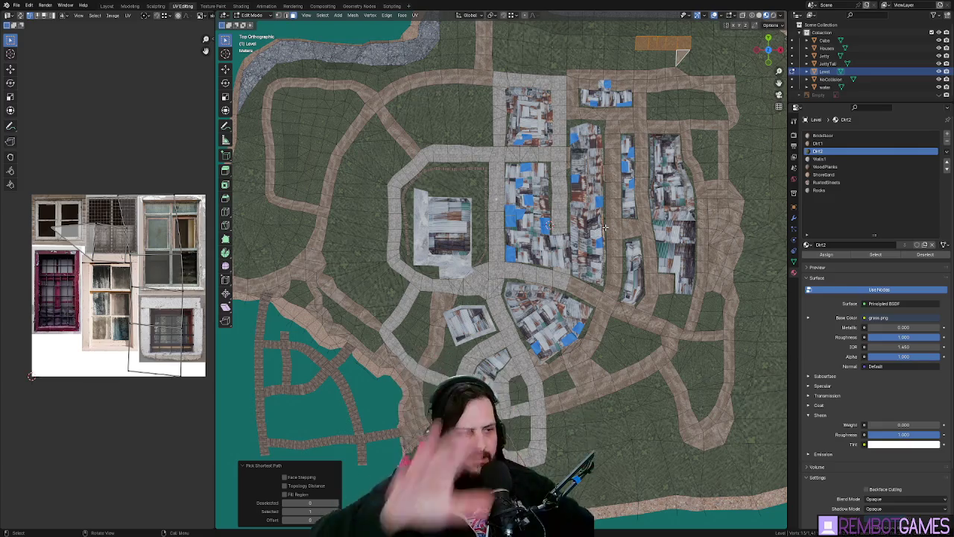
# - Ctrl-pick road faces from the side street, across the top road, and down the curved west road
pyautogui.click(464, 153)
pyautogui.keyDown('ctrl'); pyautogui.click(557, 153); pyautogui.keyUp('ctrl')
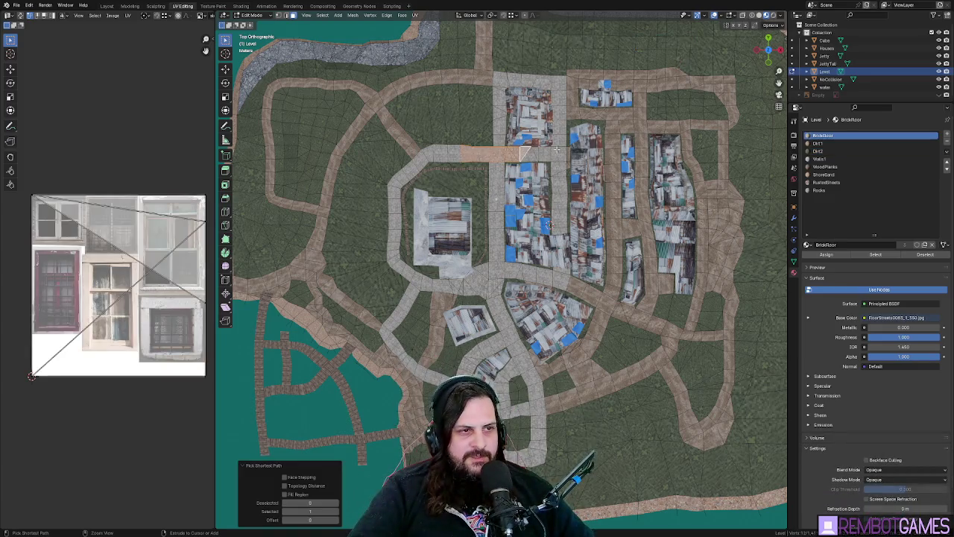
pyautogui.keyDown('ctrl'); pyautogui.click(557, 83); pyautogui.keyUp('ctrl')
pyautogui.keyDown('ctrl'); pyautogui.click(447, 79); pyautogui.keyUp('ctrl')
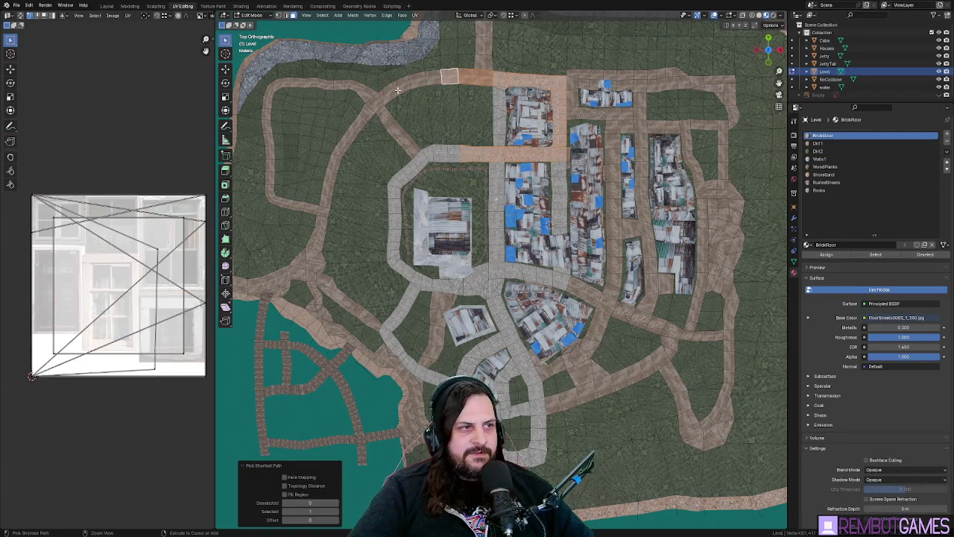
pyautogui.keyDown('ctrl'); pyautogui.click(360, 119); pyautogui.keyUp('ctrl')
pyautogui.keyDown('ctrl'); pyautogui.click(320, 244); pyautogui.keyUp('ctrl')
# - Orbit around the village to check the road selection, then return to top view
pyautogui.moveTo(320, 245); pyautogui.dragTo(474, 223)
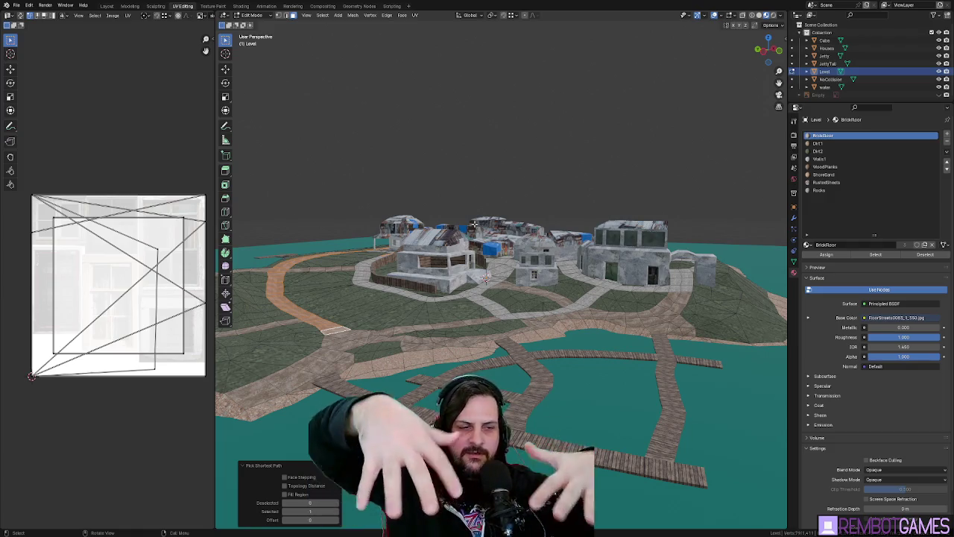
pyautogui.moveTo(504, 221); pyautogui.dragTo(517, 278)
pyautogui.press('KP_7')
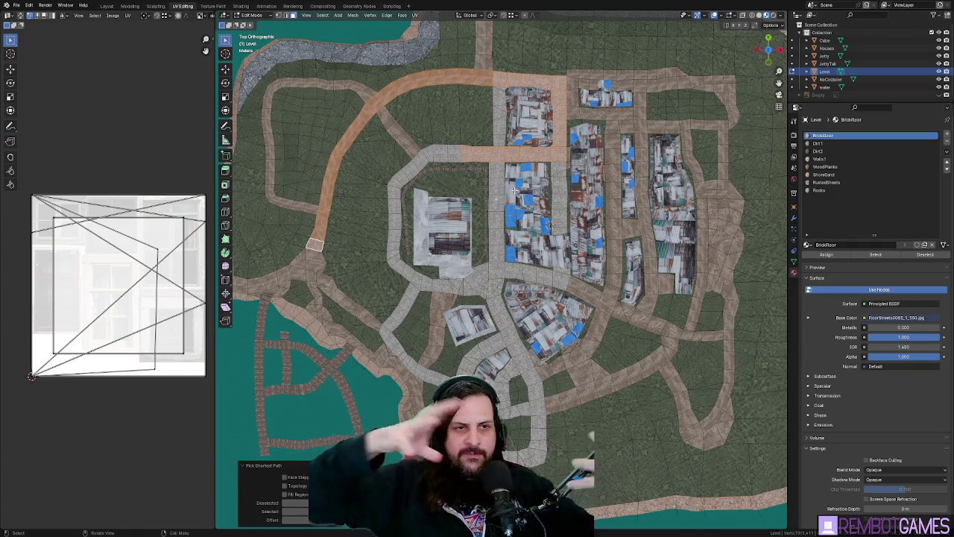
pyautogui.scroll(-5, 500, 225)
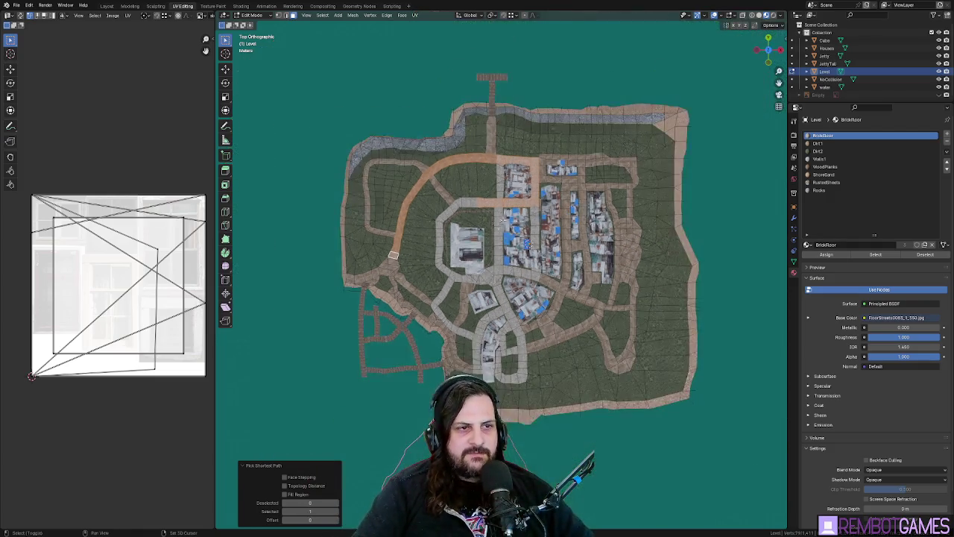
pyautogui.scroll(3, 500, 235)
pyautogui.moveTo(503, 243); pyautogui.dragTo(528, 298)
pyautogui.press('KP_7')
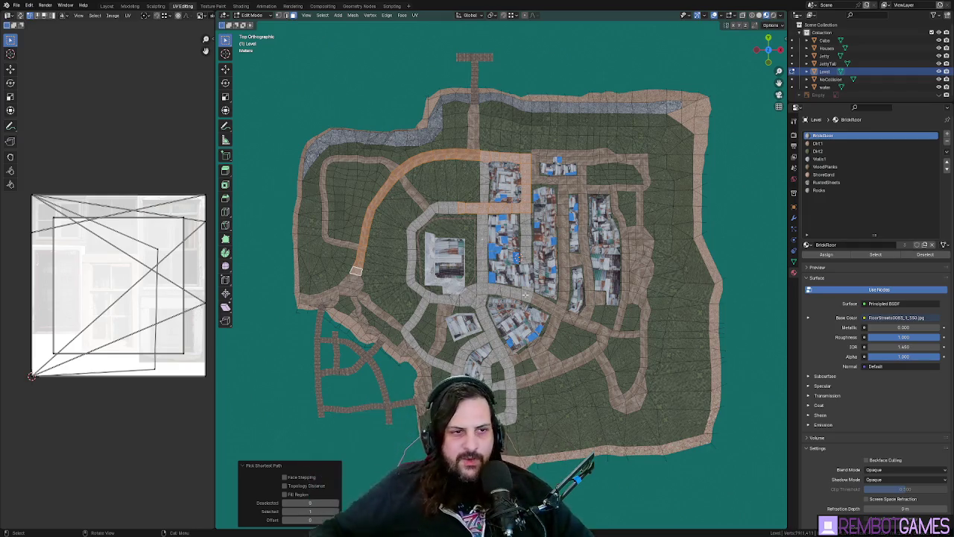
pyautogui.scroll(6, 612, 249)
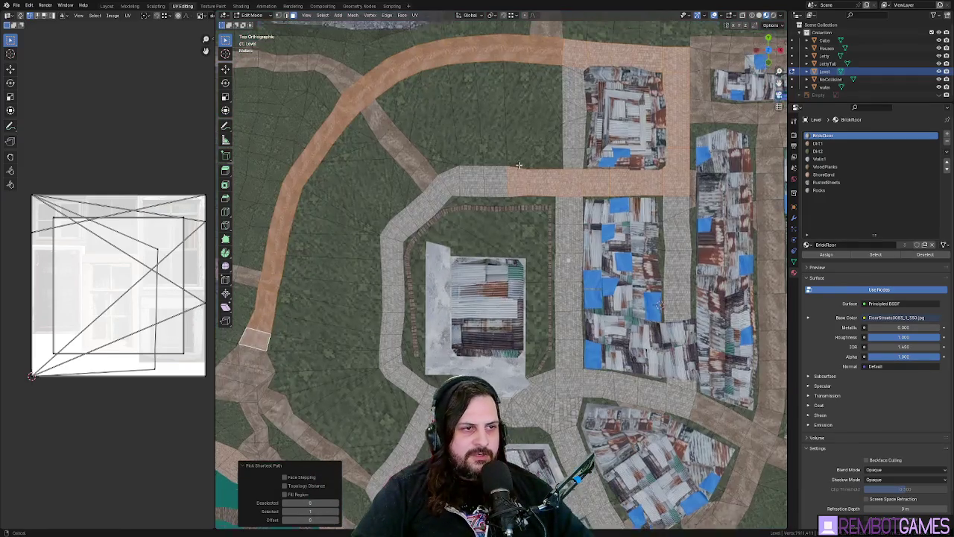
# - Clear the selection and box-select the faces of the left road loop
pyautogui.hotkey('alt', 'a')
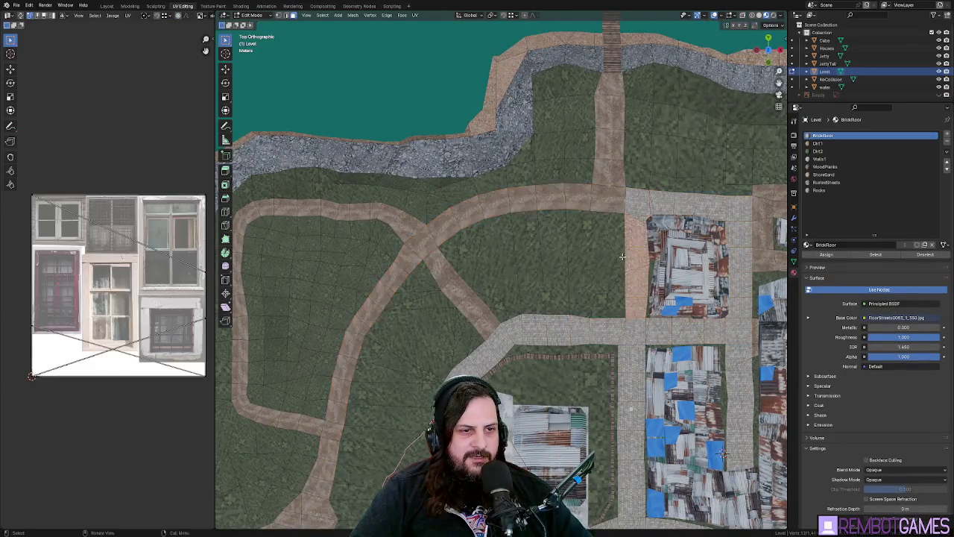
pyautogui.moveTo(619, 243)
pyautogui.mouseDown()
pyautogui.moveTo(456, 333)
pyautogui.moveTo(511, 238)
pyautogui.mouseUp()
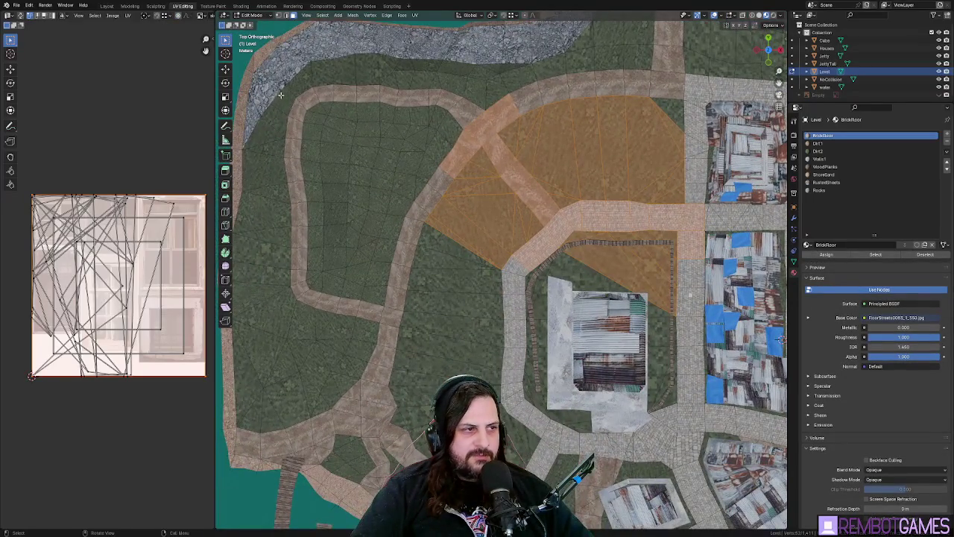
pyautogui.moveTo(281, 94); pyautogui.dragTo(428, 386)
pyautogui.moveTo(247, 75); pyautogui.dragTo(355, 111)
pyautogui.moveTo(296, 53); pyautogui.dragTo(472, 198)
# - Back in top view, pan over and select a single face at the path's top-left
pyautogui.scroll(7, 481, 196)
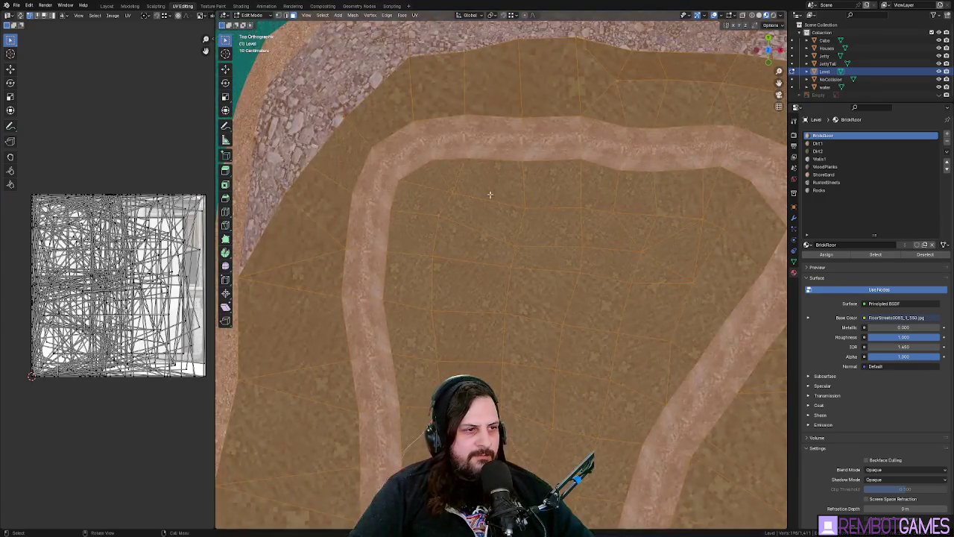
pyautogui.scroll(3, 489, 195)
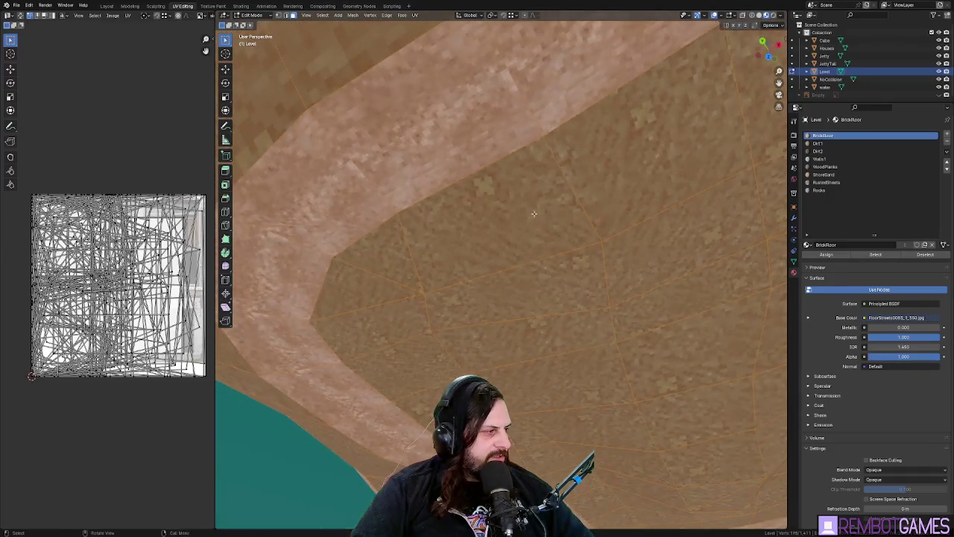
pyautogui.press('`')
pyautogui.click(523, 170)
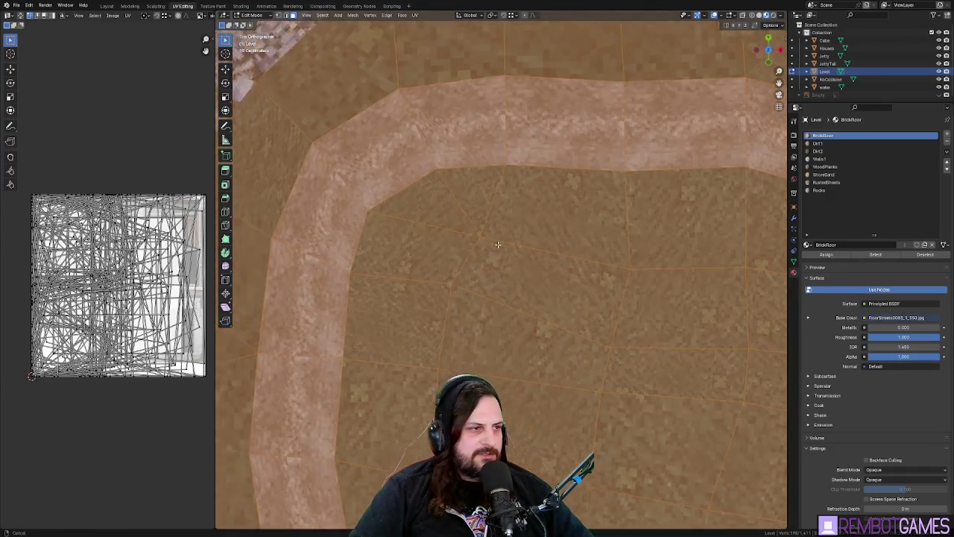
pyautogui.moveTo(498, 244); pyautogui.dragTo(595, 272)
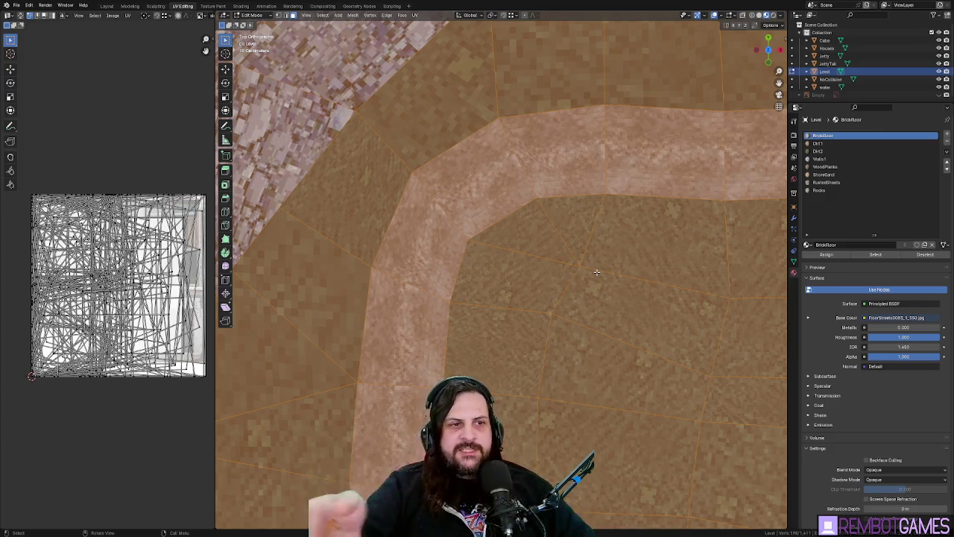
pyautogui.scroll(-5, 597, 272)
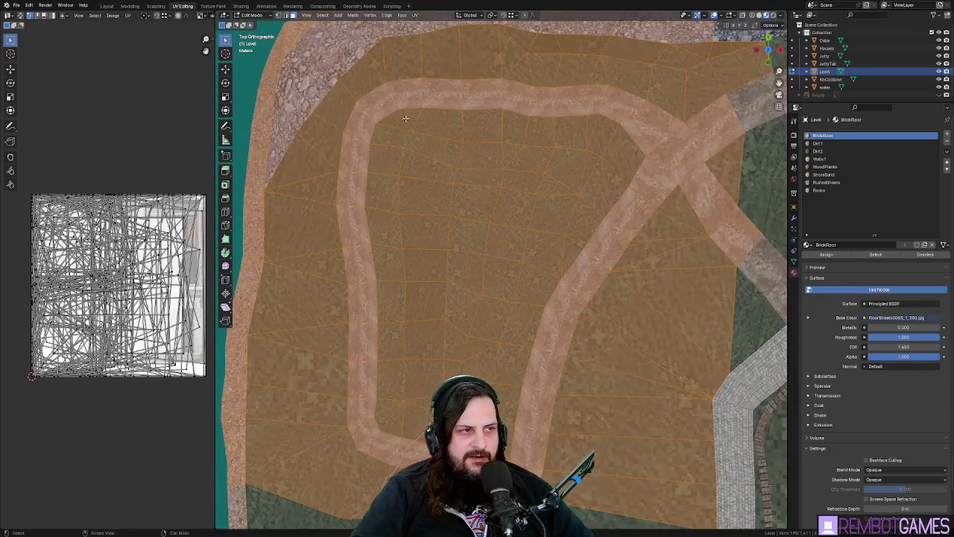
pyautogui.click(385, 159)
# - Extend the face selection around the loop: left path, right road, top road, and back down
pyautogui.keyDown('ctrl'); pyautogui.click(403, 340); pyautogui.keyUp('ctrl')
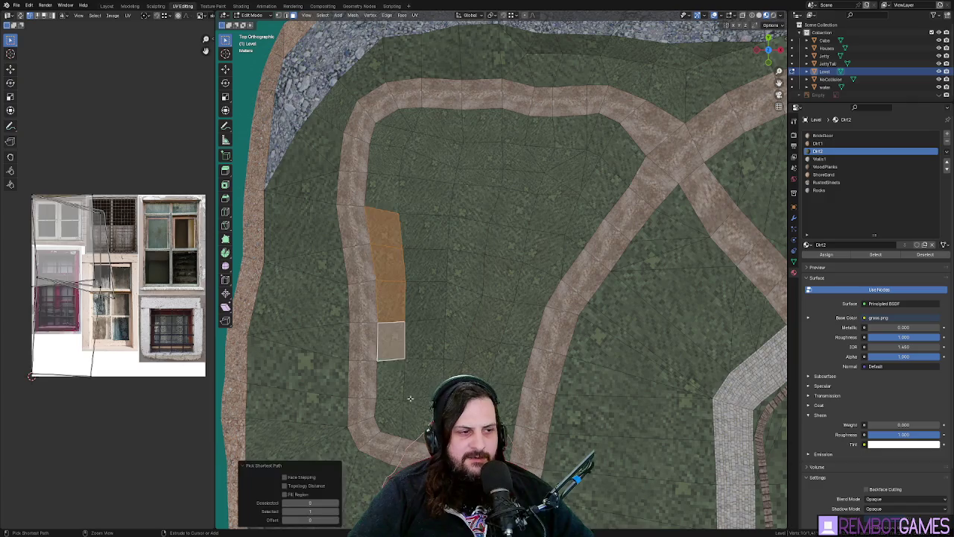
pyautogui.keyDown('ctrl'); pyautogui.click(417, 384); pyautogui.keyUp('ctrl')
pyautogui.keyDown('ctrl'); pyautogui.click(530, 313); pyautogui.keyUp('ctrl')
pyautogui.keyDown('ctrl'); pyautogui.click(555, 213); pyautogui.keyUp('ctrl')
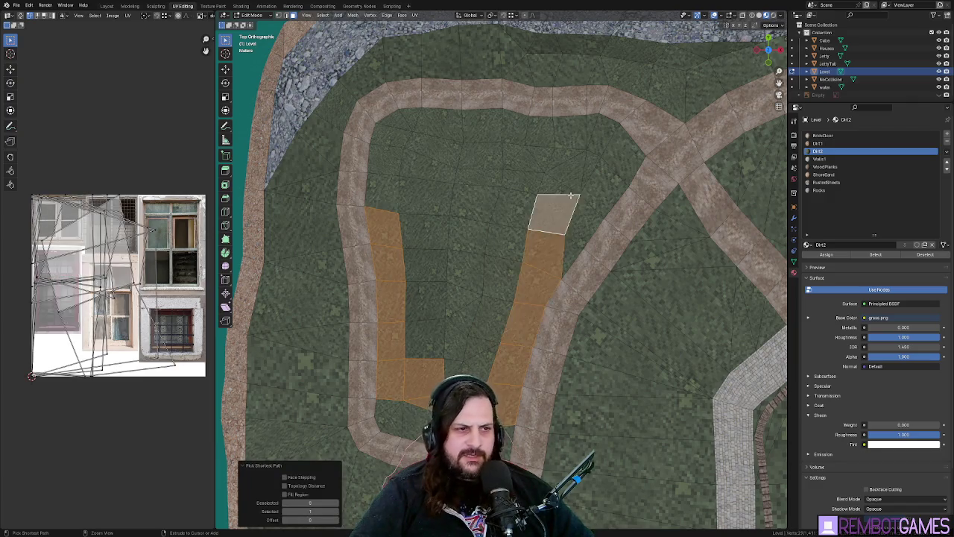
pyautogui.keyDown('ctrl'); pyautogui.click(595, 154); pyautogui.keyUp('ctrl')
pyautogui.keyDown('ctrl'); pyautogui.click(394, 134); pyautogui.keyUp('ctrl')
pyautogui.keyDown('ctrl'); pyautogui.click(384, 191); pyautogui.keyUp('ctrl')
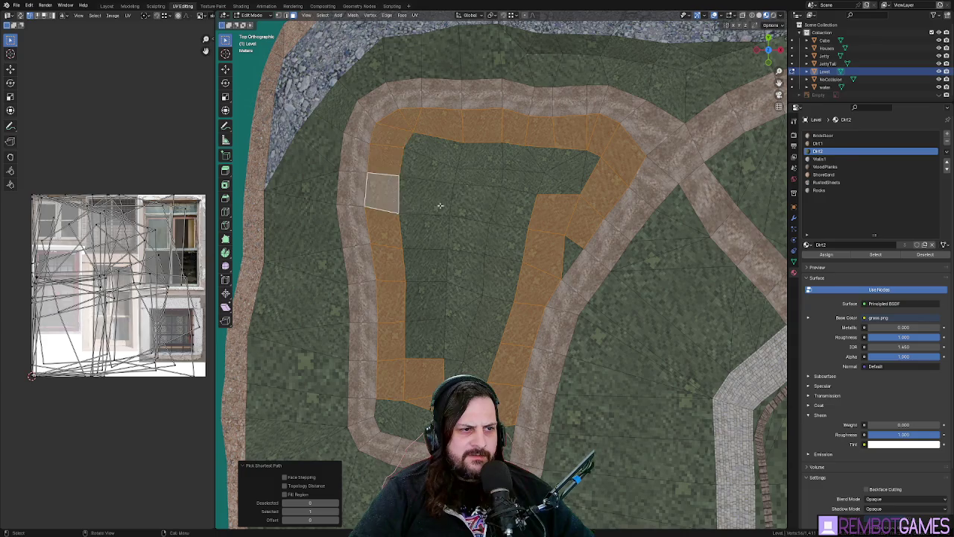
# - Reselect a single grass face, orbit to perspective, and add the neighbouring grass face
pyautogui.click(441, 158)
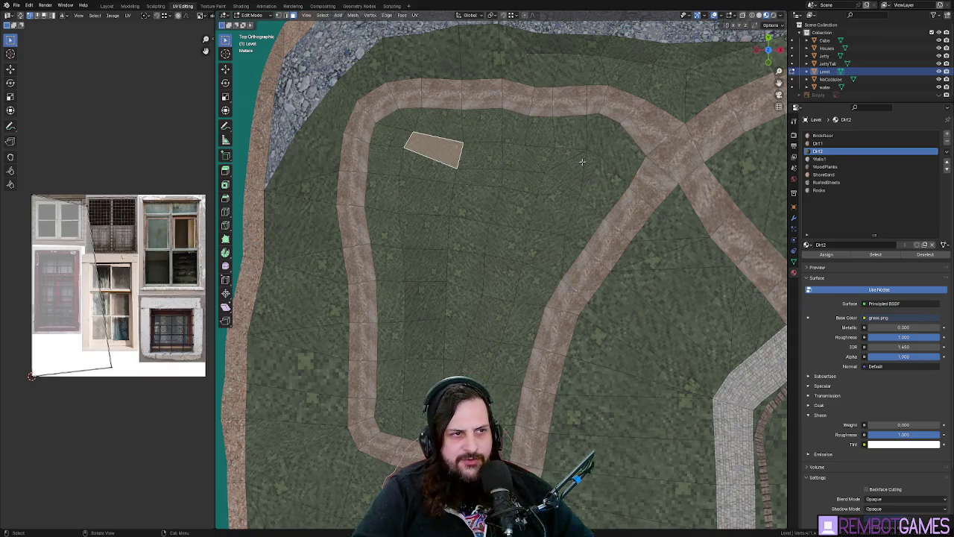
pyautogui.click(520, 225)
pyautogui.moveTo(474, 248)
pyautogui.mouseDown()
pyautogui.moveTo(481, 226)
pyautogui.moveTo(514, 291)
pyautogui.moveTo(520, 271)
pyautogui.moveTo(566, 283)
pyautogui.mouseUp()
pyautogui.click(519, 271)
pyautogui.keyDown('shift'); pyautogui.click(544, 276); pyautogui.keyUp('shift')
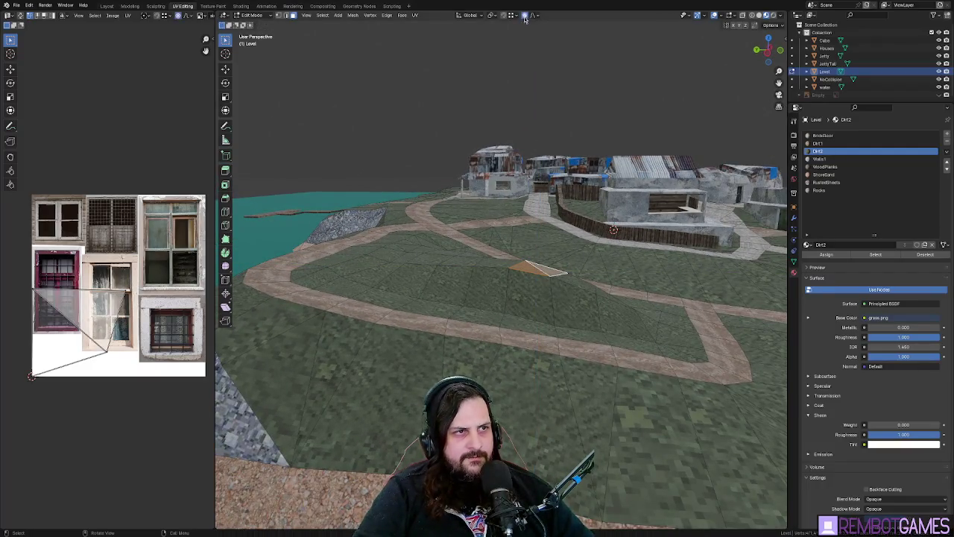
# - Lower the two grass faces vertically about 1.25 m with an enlarged proportional falloff
pyautogui.press('g')
pyautogui.press('y')
pyautogui.press('z')
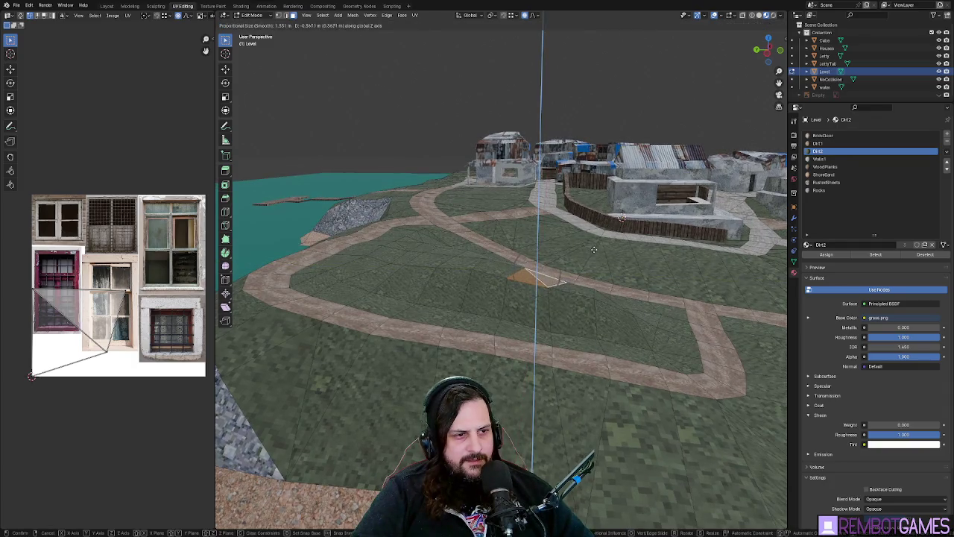
pyautogui.scroll(-11, 592, 258)
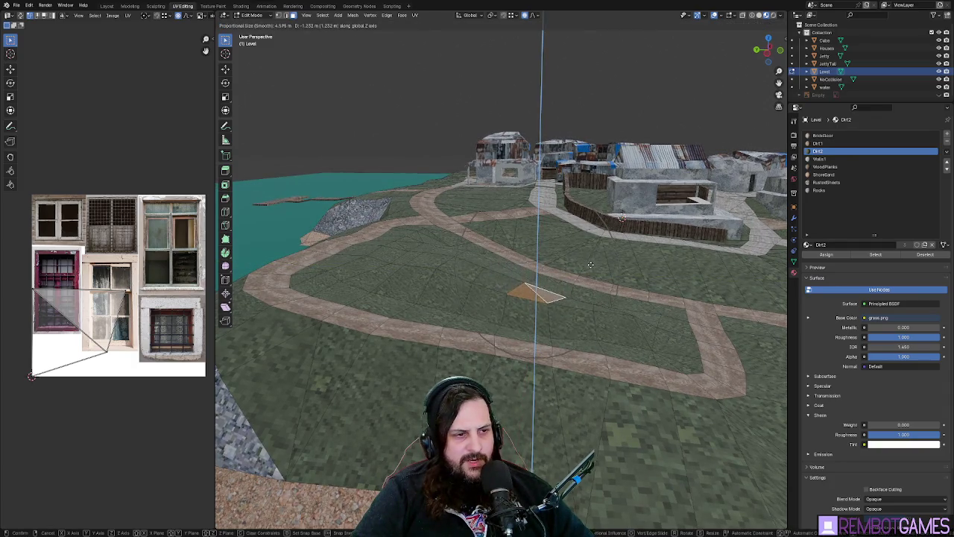
pyautogui.click(591, 265)
pyautogui.scroll(3, 566, 284)
# - Toggle out of and back into Edit Mode, then select a Dirt1 path face
pyautogui.press('Tab')
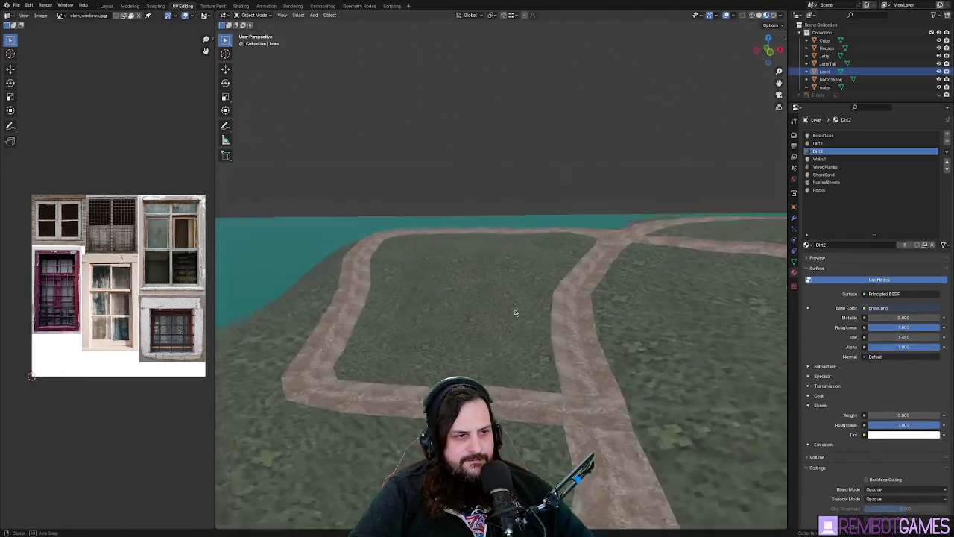
pyautogui.press('Tab')
pyautogui.click(579, 311)
pyautogui.scroll(3, 579, 311)
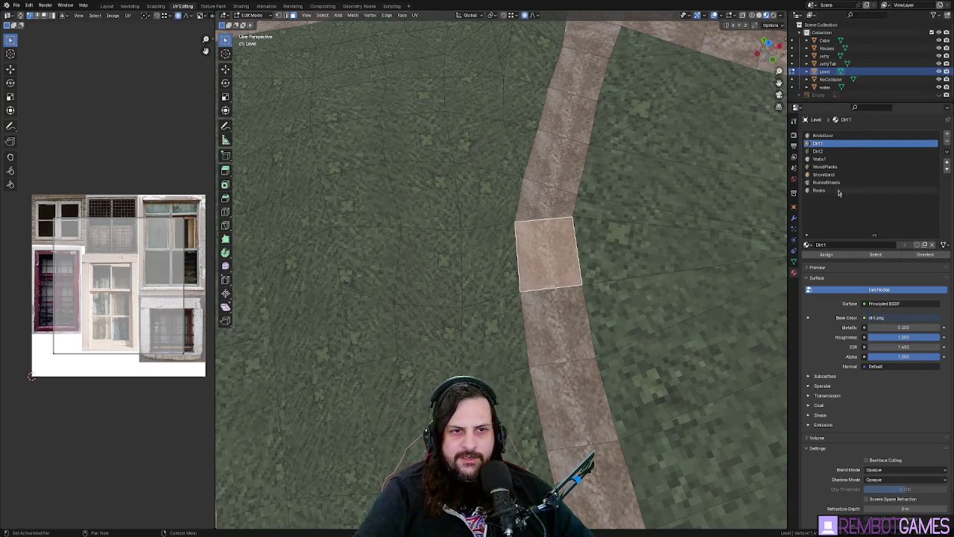
# - Add an empty material slot to Level, fly over the scene, then select the Houses object
pyautogui.click(947, 137)
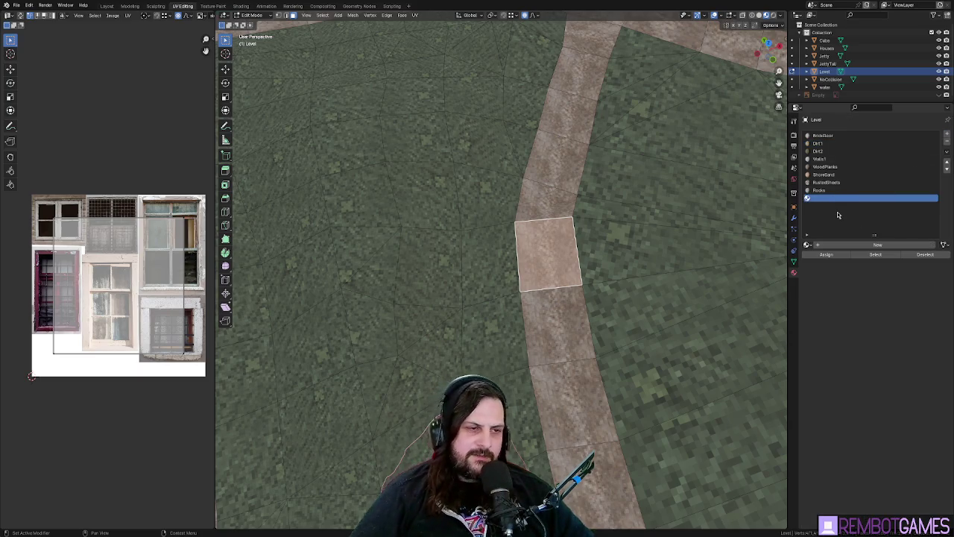
pyautogui.moveTo(567, 299)
pyautogui.mouseDown()
pyautogui.moveTo(474, 292)
pyautogui.moveTo(468, 302)
pyautogui.mouseUp()
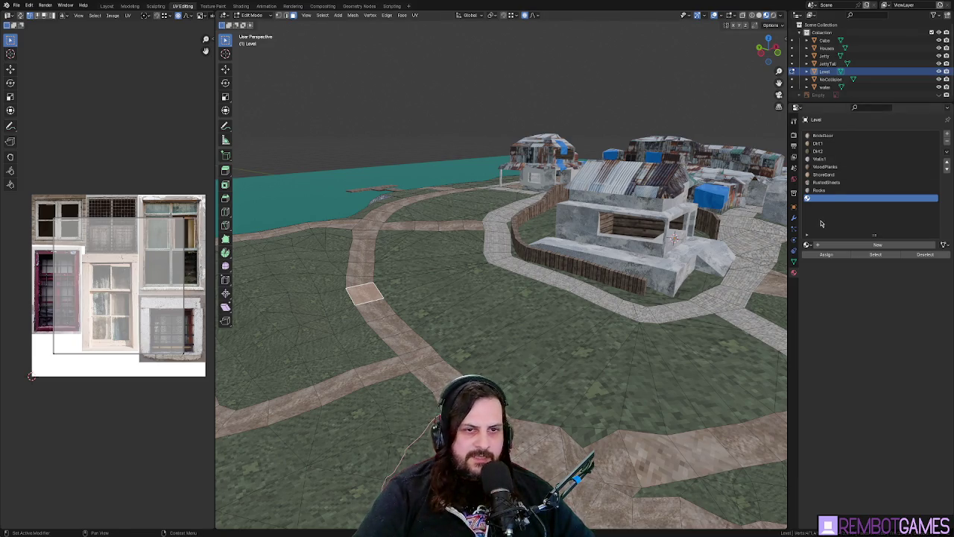
pyautogui.hotkey('shift', '`')
pyautogui.press('w')
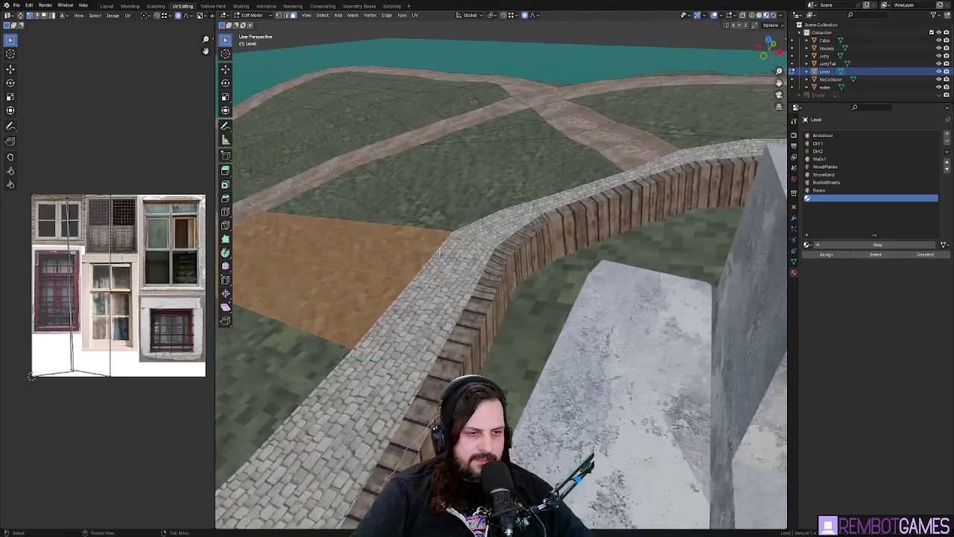
pyautogui.click(655, 229)
pyautogui.press('Tab')
pyautogui.click(654, 228)
# - In Edit Mode on Houses, fly to the house and select the bench's front and top concrete faces
pyautogui.press('Tab')
pyautogui.hotkey('shift', '`')
pyautogui.press('w')
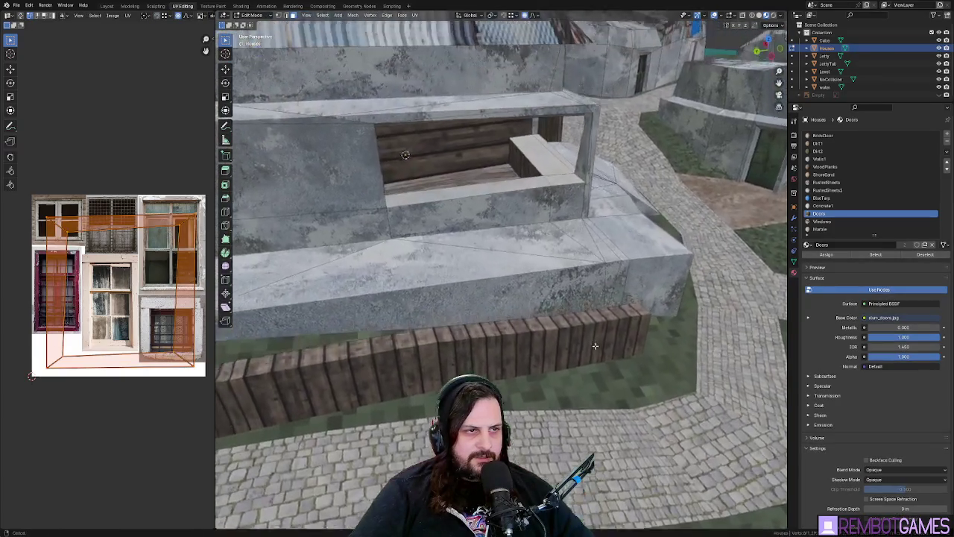
pyautogui.click(572, 322)
pyautogui.click(529, 280)
pyautogui.hotkey('shift', '`')
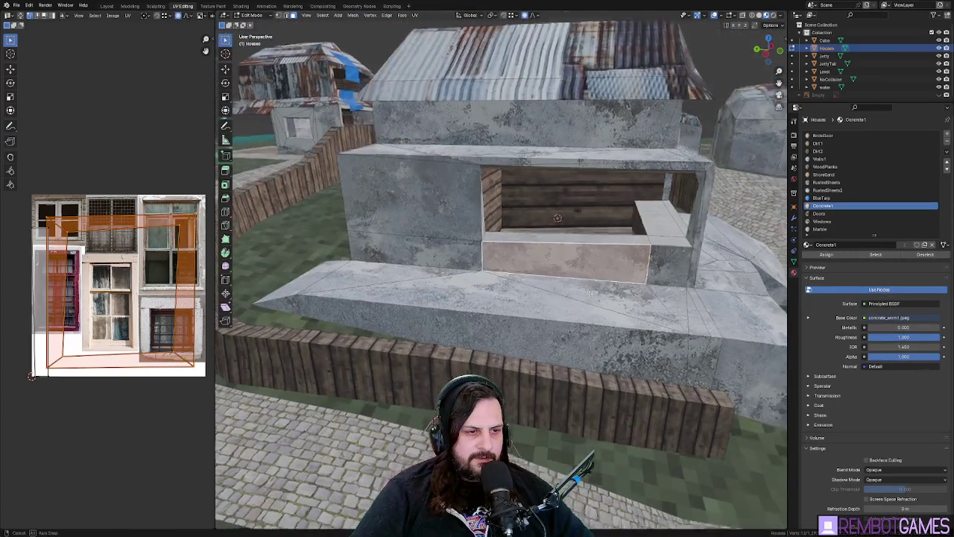
pyautogui.click(520, 270)
pyautogui.click(477, 306)
pyautogui.keyDown('shift'); pyautogui.click(474, 277); pyautogui.keyUp('shift')
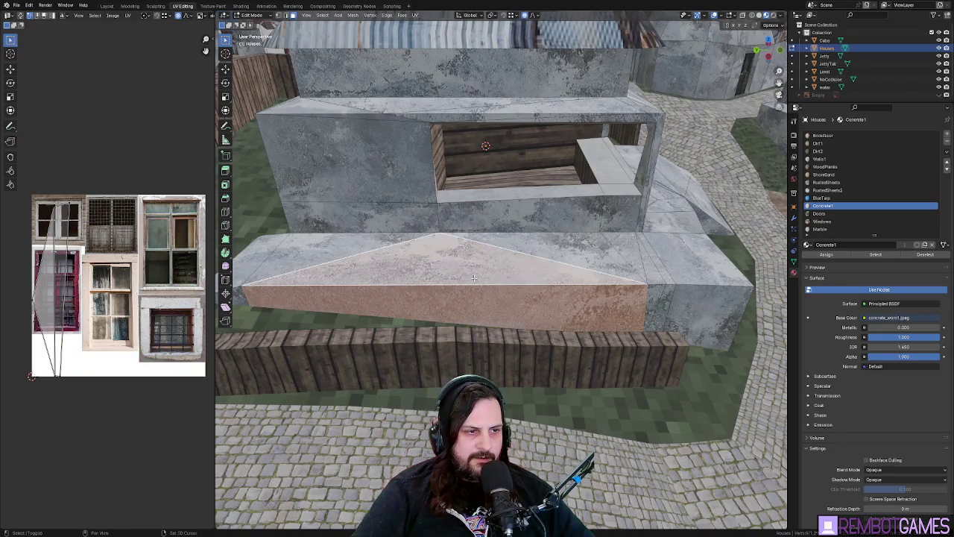
# - From a view above the house, select only the step's top face
pyautogui.hotkey('shift', '`')
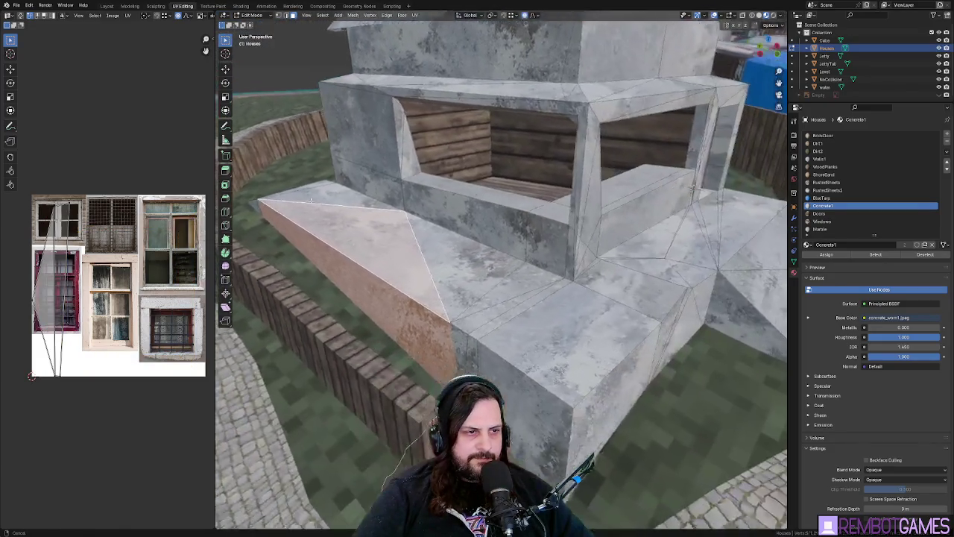
pyautogui.click(277, 205)
pyautogui.click(492, 313)
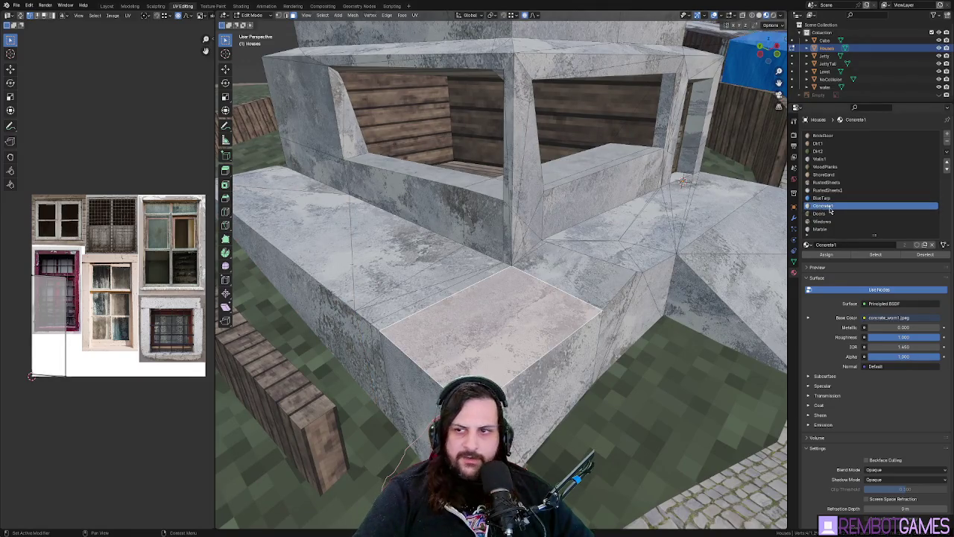
pyautogui.scroll(-2, 825, 212)
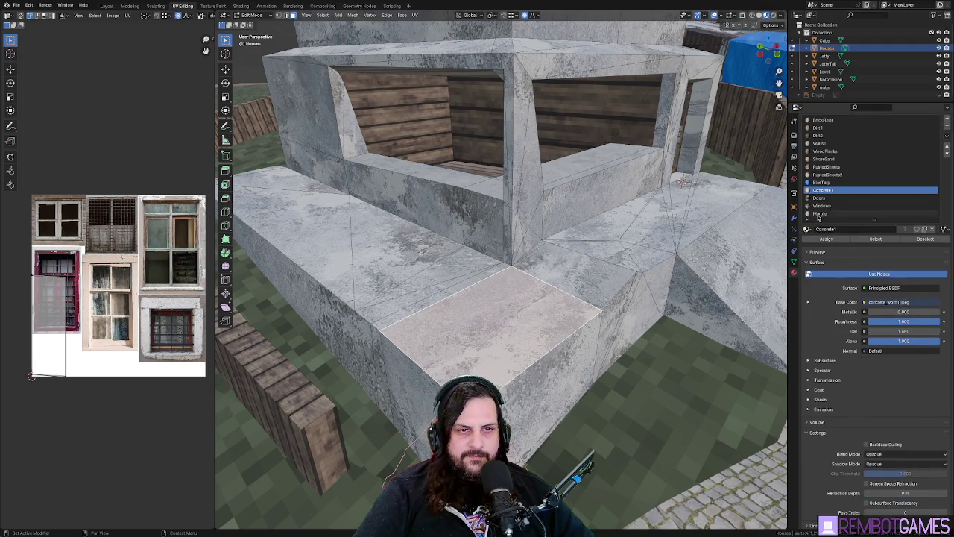
pyautogui.scroll(2, 826, 212)
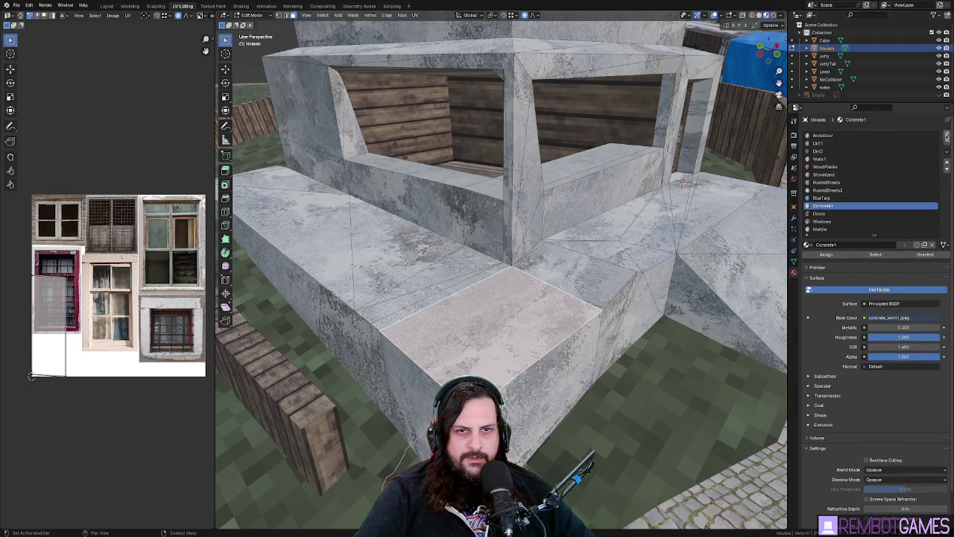
# - Leave Edit Mode and switch between the Level and Houses objects, checking Level's Dirt2 material
pyautogui.press('Tab')
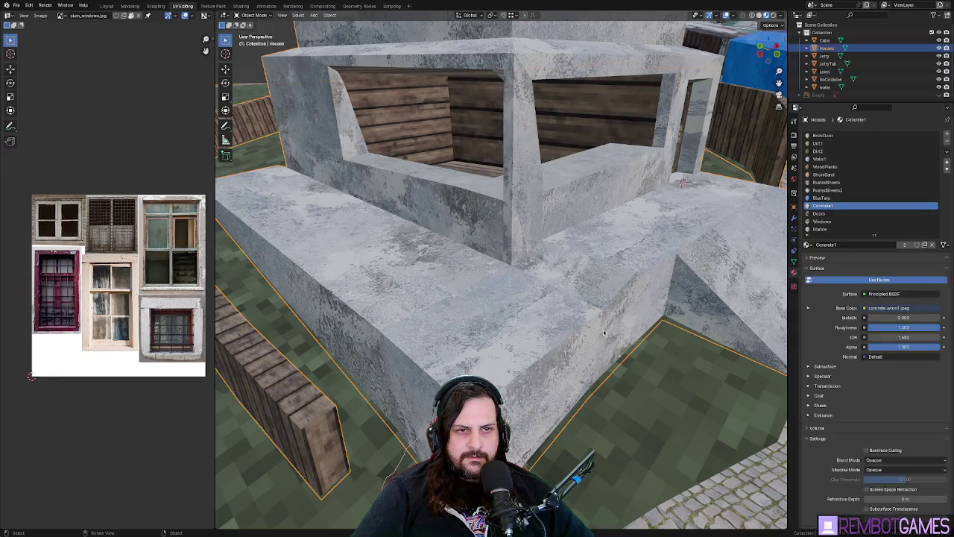
pyautogui.click(658, 382)
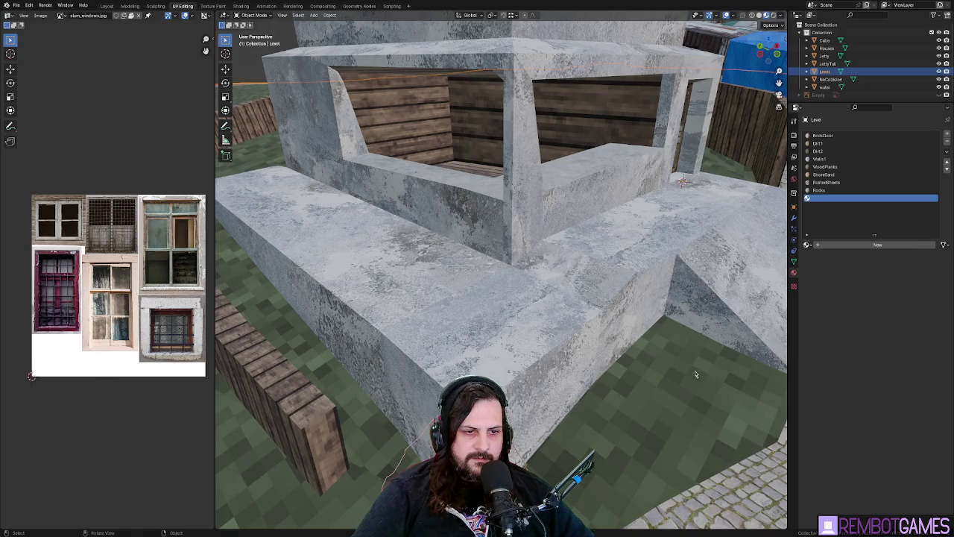
pyautogui.click(818, 150)
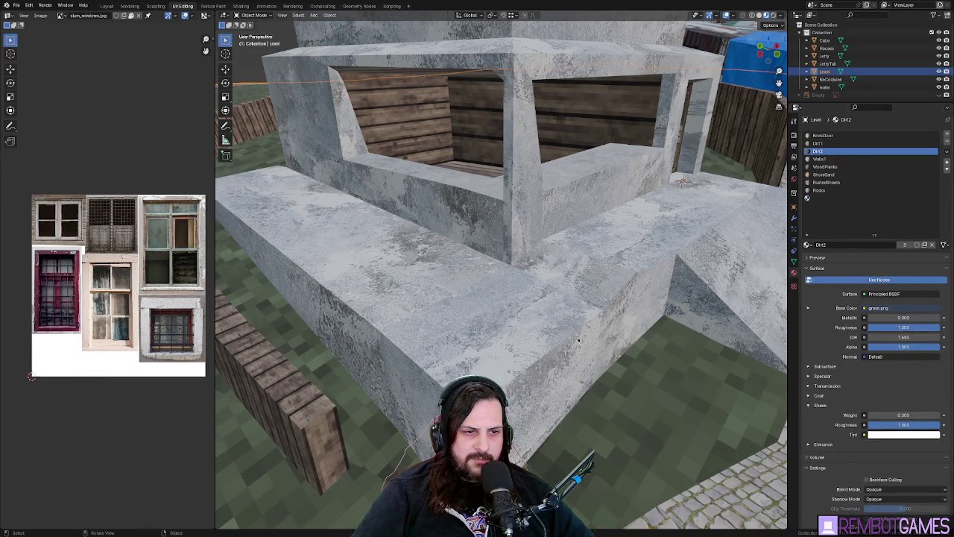
pyautogui.click(619, 375)
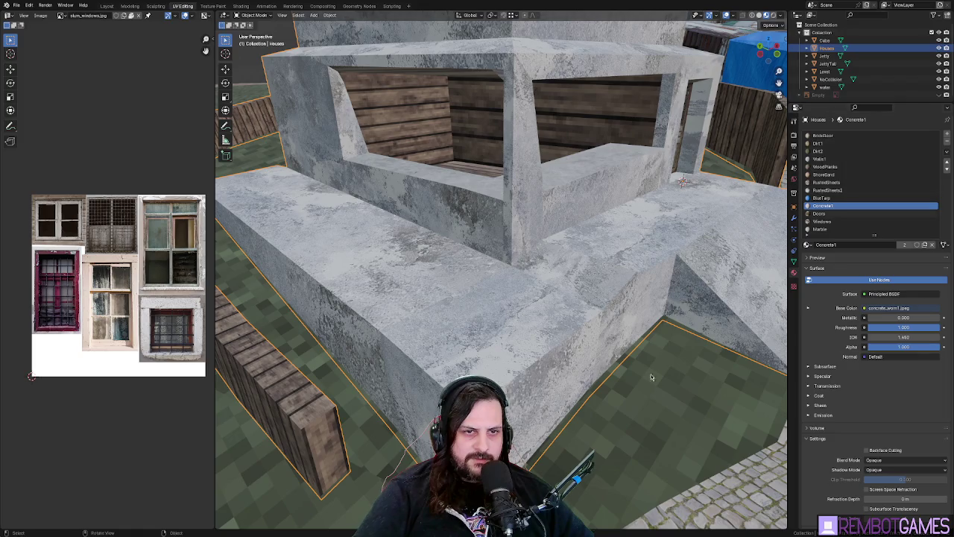
pyautogui.click(651, 376)
pyautogui.click(682, 392)
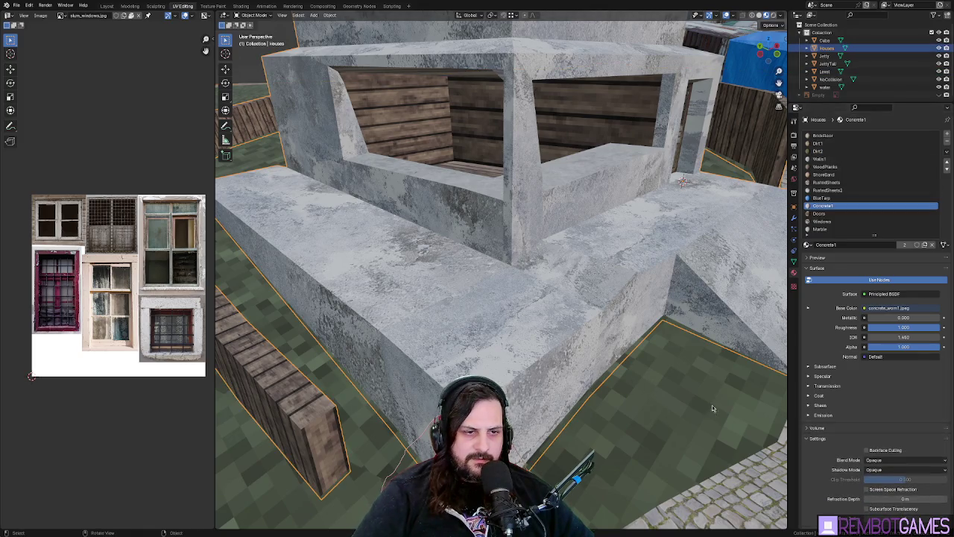
pyautogui.click(657, 386)
pyautogui.click(613, 344)
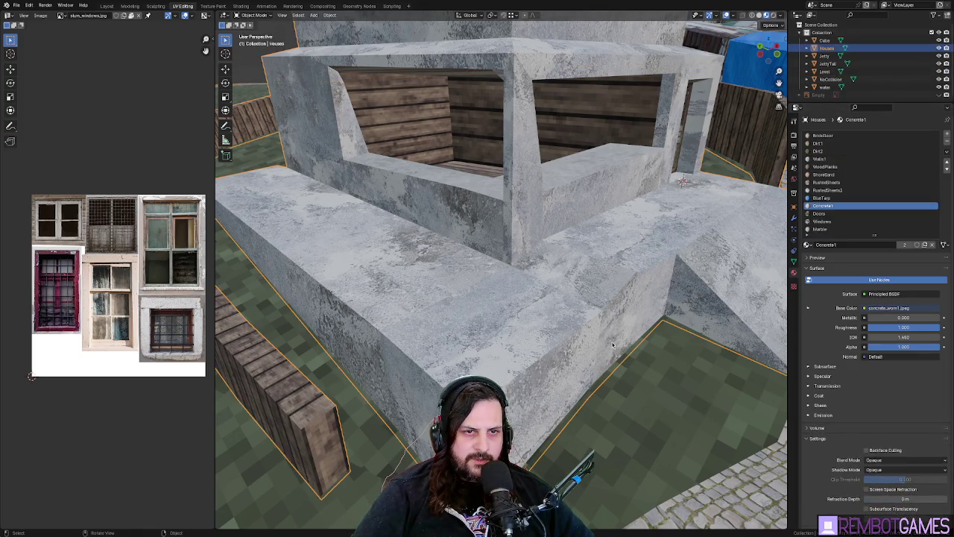
pyautogui.click(723, 236)
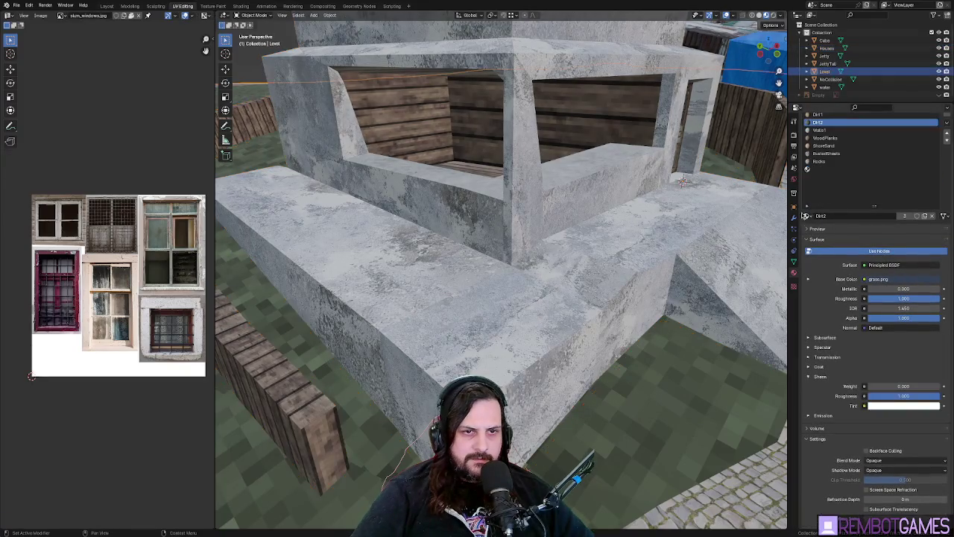
# - Remove Level's empty material slot, then edit Houses and select the concrete block's top face
pyautogui.click(887, 169)
pyautogui.click(948, 142)
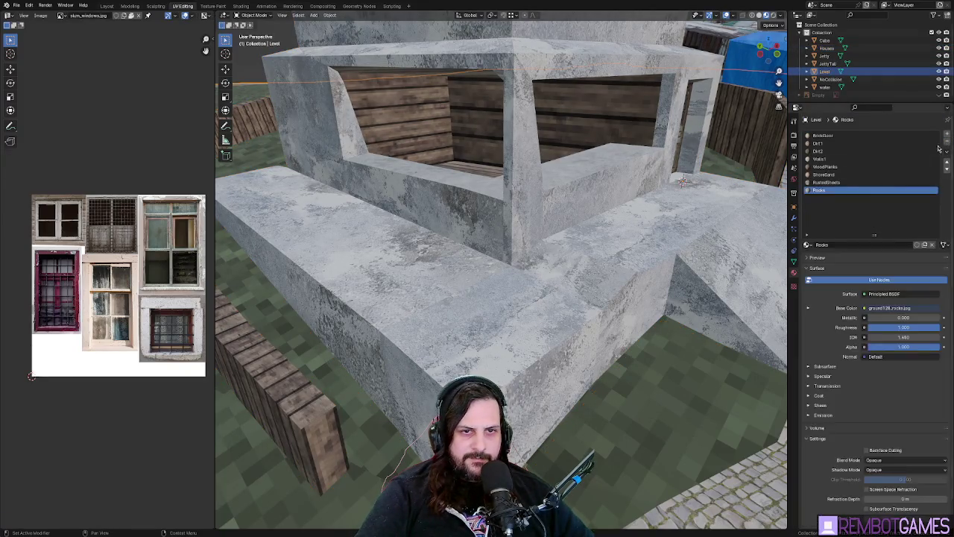
pyautogui.press('Tab')
pyautogui.hotkey('alt', 'q')
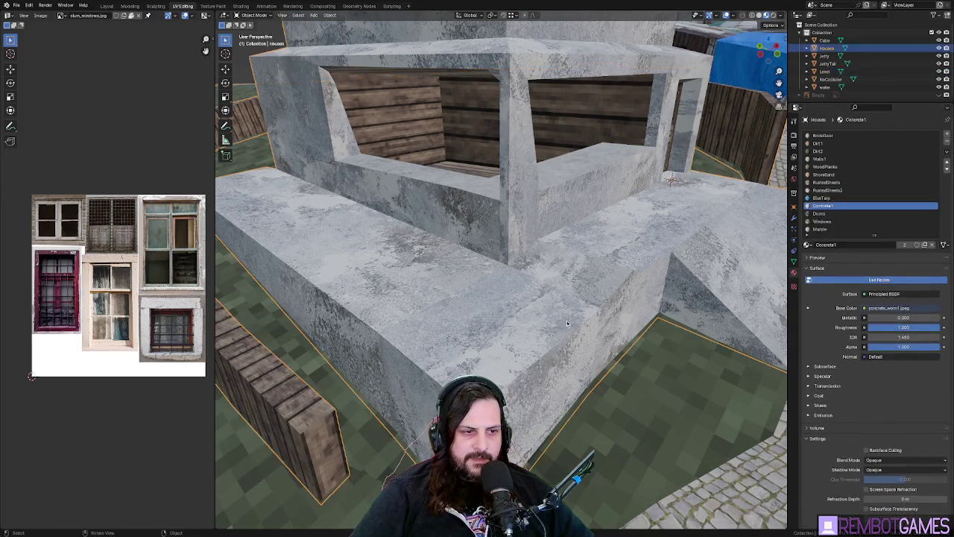
pyautogui.click(538, 326)
# - Add both side faces of the concrete block to the selection
pyautogui.keyDown('shift'); pyautogui.click(454, 406); pyautogui.keyUp('shift')
pyautogui.keyDown('shift'); pyautogui.click(563, 373); pyautogui.keyUp('shift')
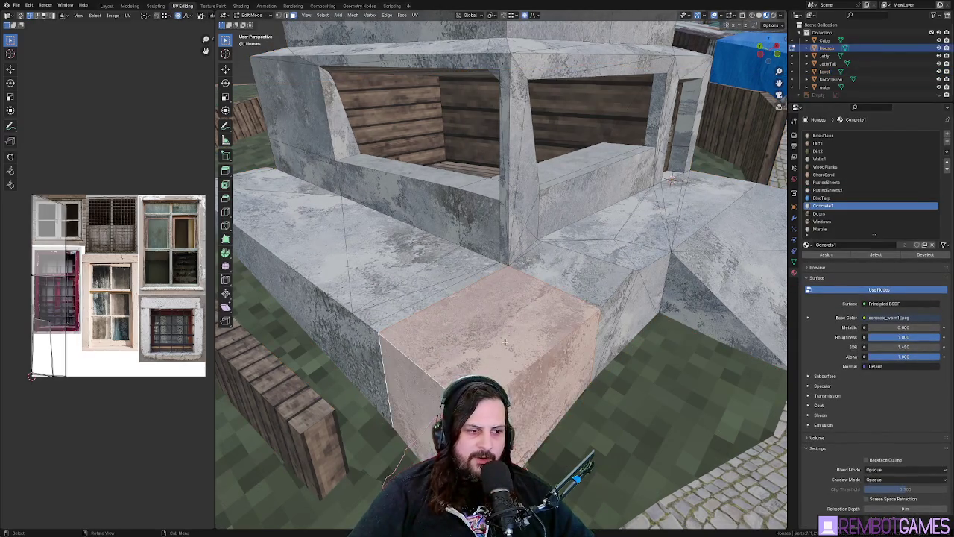
pyautogui.scroll(-2, 894, 186)
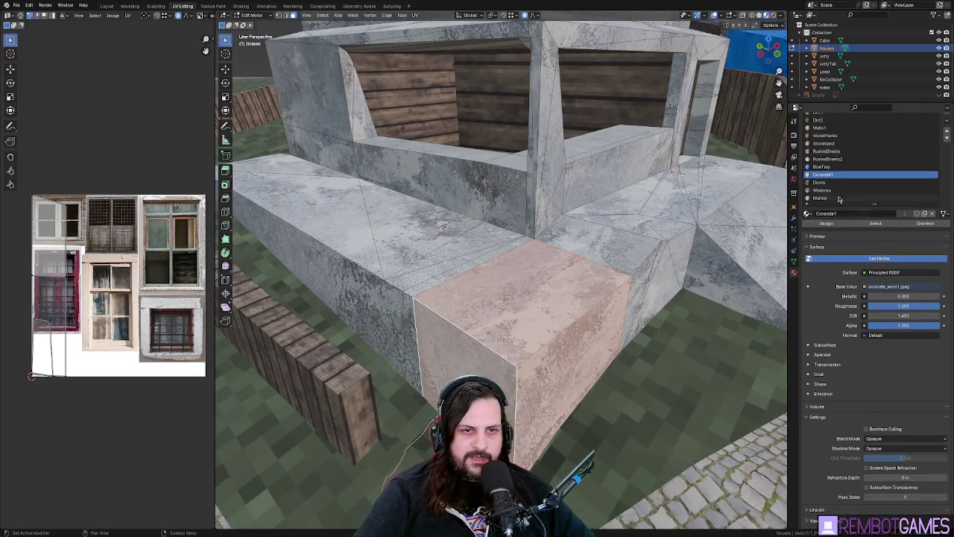
pyautogui.scroll(2, 917, 164)
# - Create a new material slot with a material named Concrete2 and assign it to the block
pyautogui.click(947, 136)
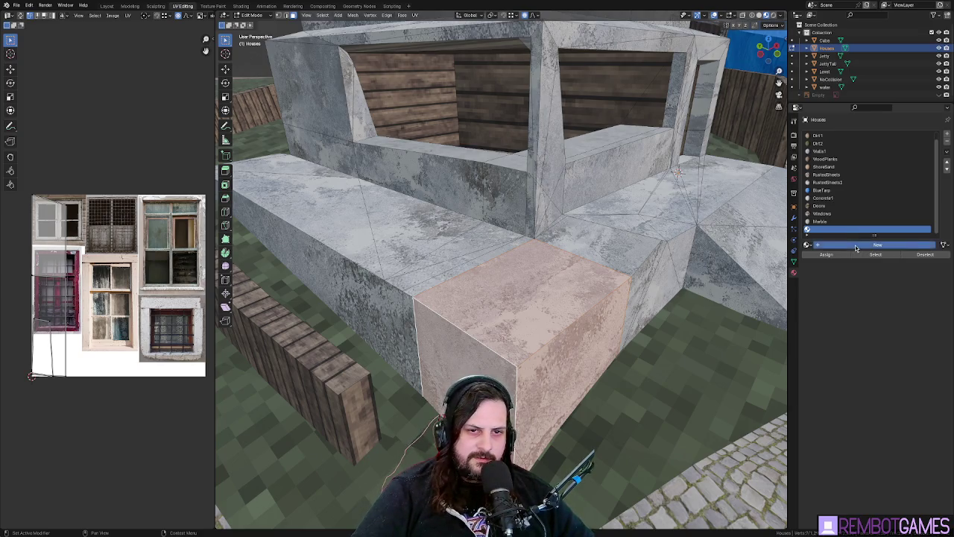
pyautogui.click(857, 245)
pyautogui.write('Concrete2')
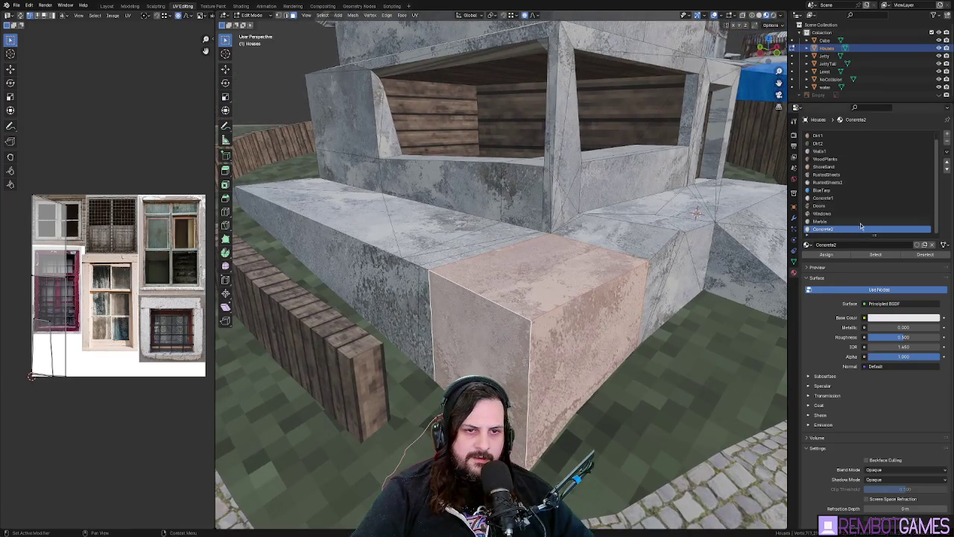
pyautogui.scroll(-1, 824, 223)
pyautogui.click(826, 238)
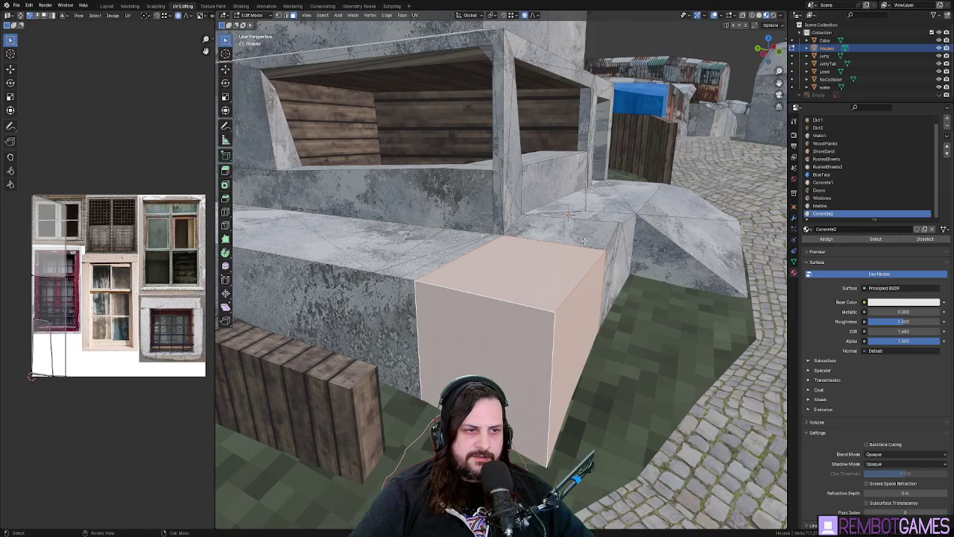
# - Select the vertical concrete face, the triangular face beside it and nearby faces with box select
pyautogui.click(524, 297)
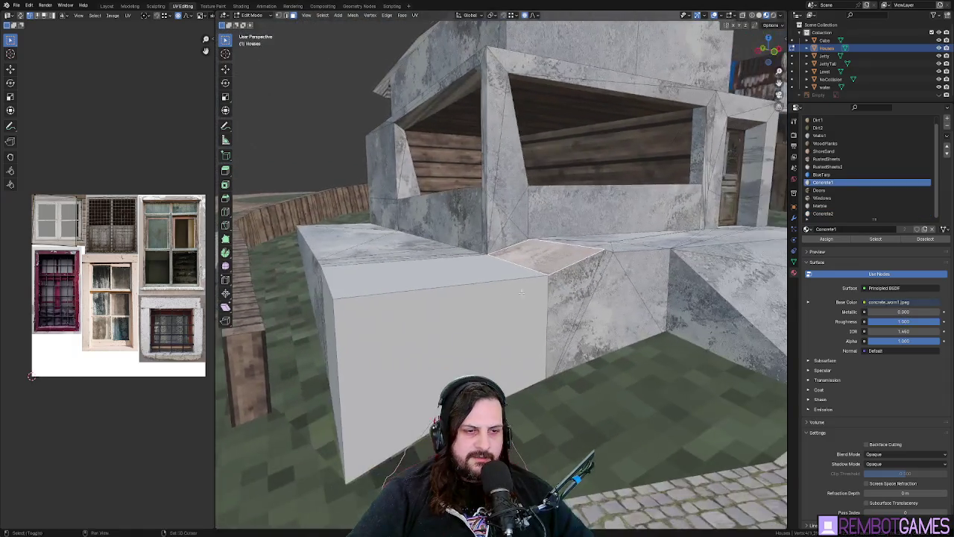
pyautogui.keyDown('shift'); pyautogui.click(569, 296); pyautogui.keyUp('shift')
pyautogui.keyDown('shift'); pyautogui.click(618, 304); pyautogui.keyUp('shift')
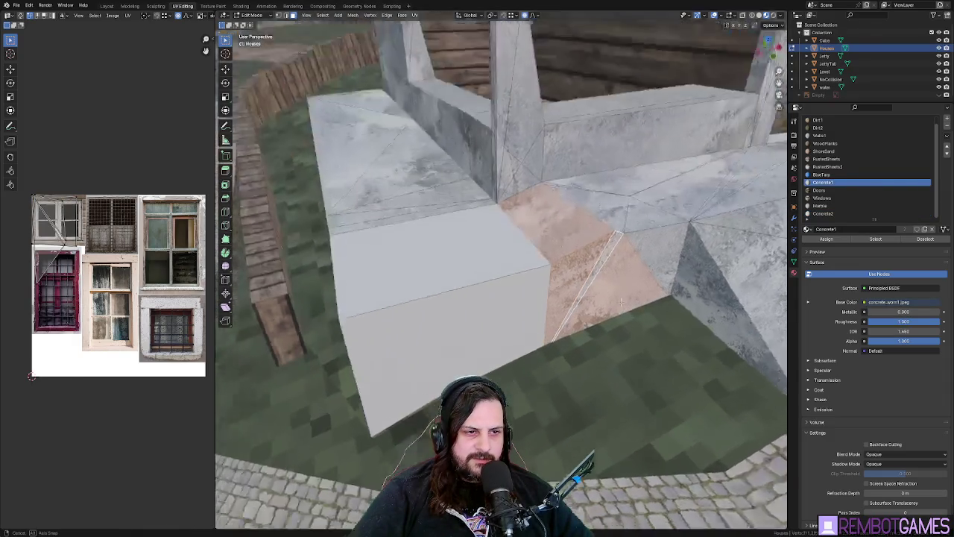
pyautogui.scroll(3, 591, 280)
pyautogui.press('b')
pyautogui.moveTo(597, 273); pyautogui.dragTo(597, 273)
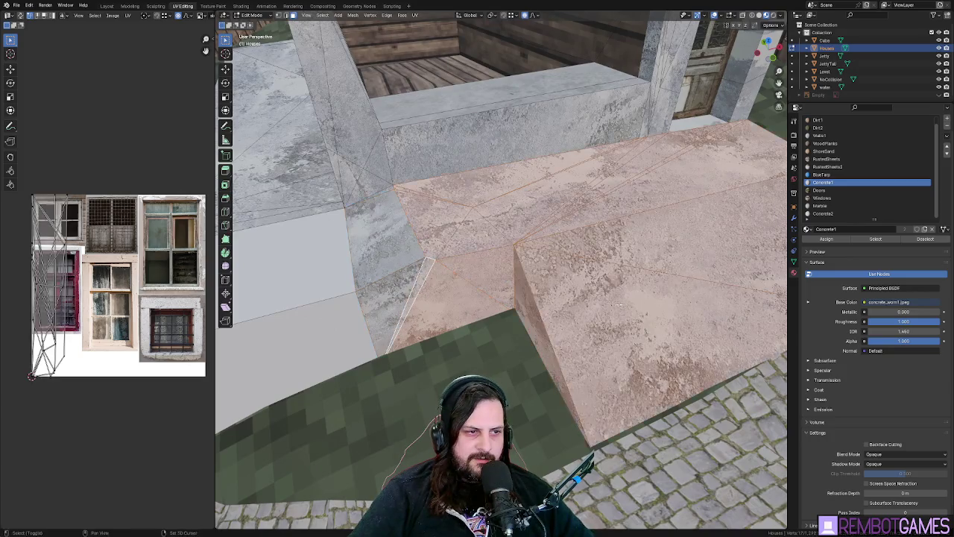
pyautogui.moveTo(732, 248); pyautogui.dragTo(274, 171)
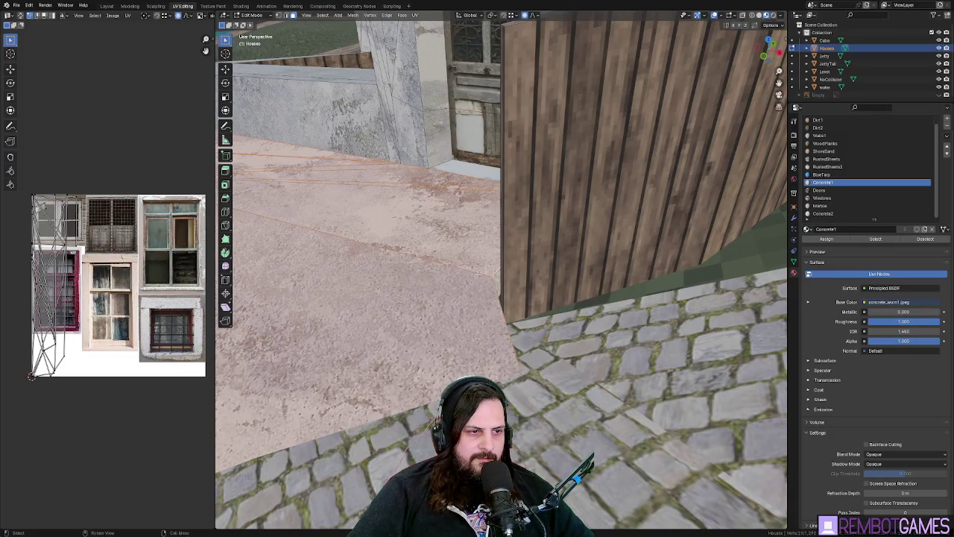
pyautogui.moveTo(497, 280); pyautogui.dragTo(491, 317)
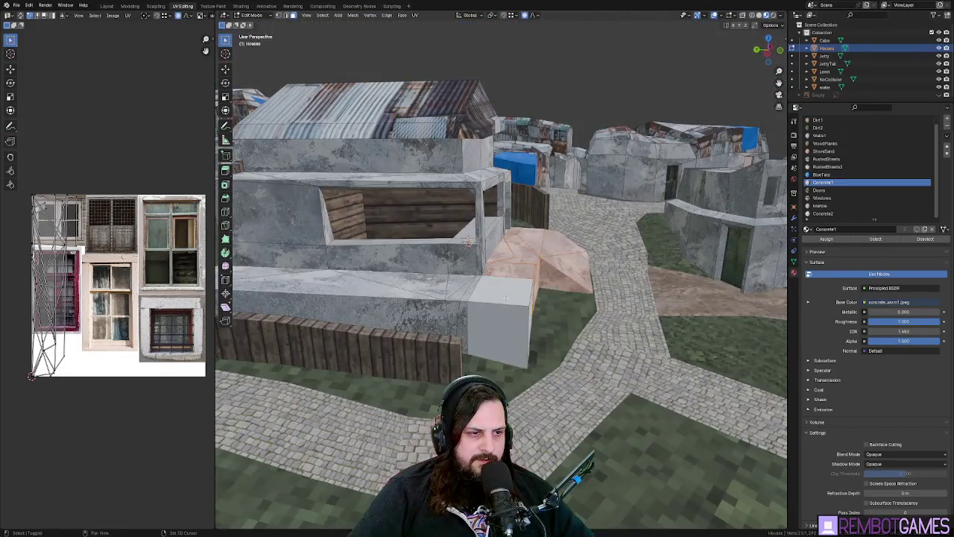
# - Select the white box's faces and frame the view on them
pyautogui.keyDown('shift'); pyautogui.click(489, 323); pyautogui.keyUp('shift')
pyautogui.keyDown('shift'); pyautogui.click(506, 298); pyautogui.keyUp('shift')
pyautogui.press('KP_Decimal')
pyautogui.moveTo(410, 293)
pyautogui.mouseDown()
pyautogui.moveTo(336, 333)
pyautogui.moveTo(549, 206)
pyautogui.mouseUp()
# - Add the front and remaining slab faces around the house's base to the selection
pyautogui.keyDown('ctrl'); pyautogui.click(336, 334); pyautogui.keyUp('ctrl')
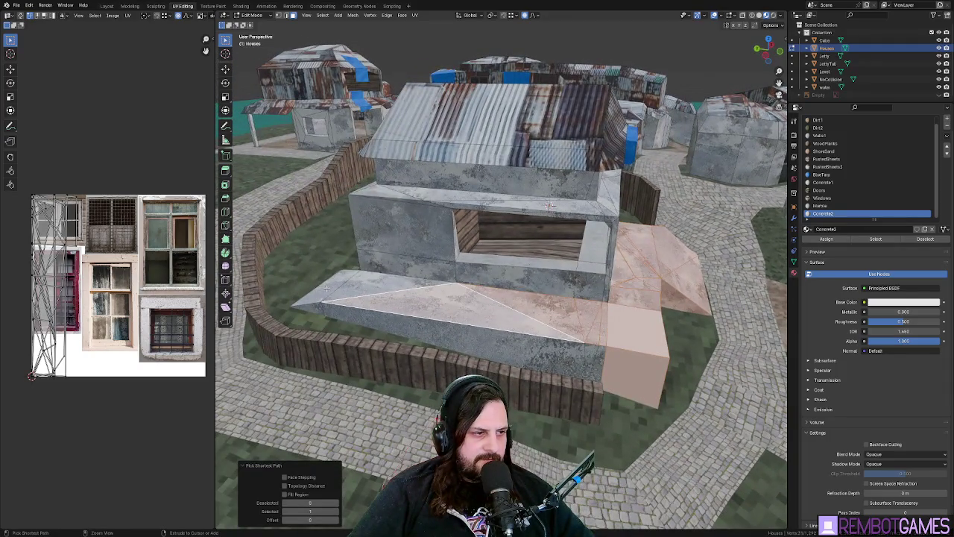
pyautogui.keyDown('ctrl'); pyautogui.click(316, 310); pyautogui.keyUp('ctrl')
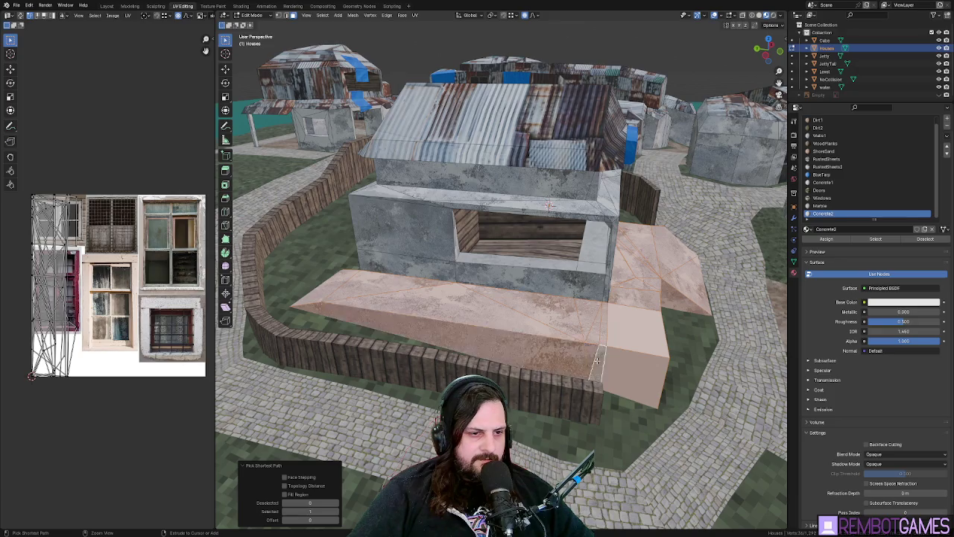
pyautogui.moveTo(570, 339)
pyautogui.mouseDown()
pyautogui.moveTo(564, 327)
pyautogui.moveTo(609, 348)
pyautogui.mouseUp()
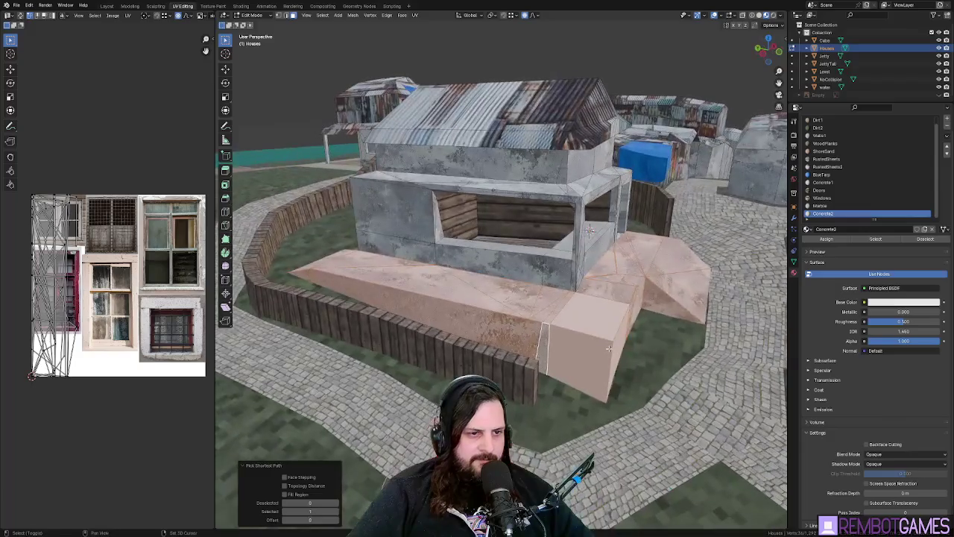
pyautogui.keyDown('ctrl'); pyautogui.click(619, 345); pyautogui.keyUp('ctrl')
pyautogui.scroll(5, 649, 279)
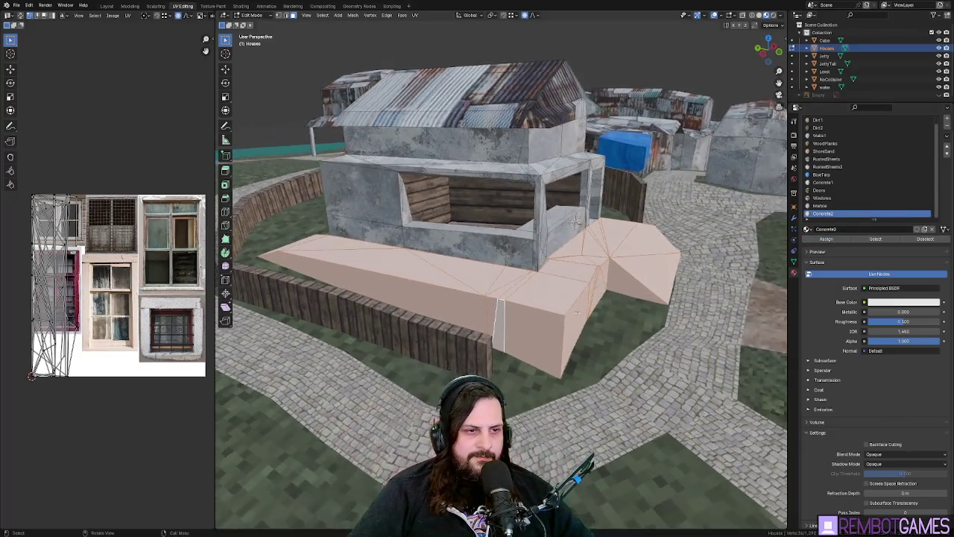
pyautogui.scroll(-5, 649, 279)
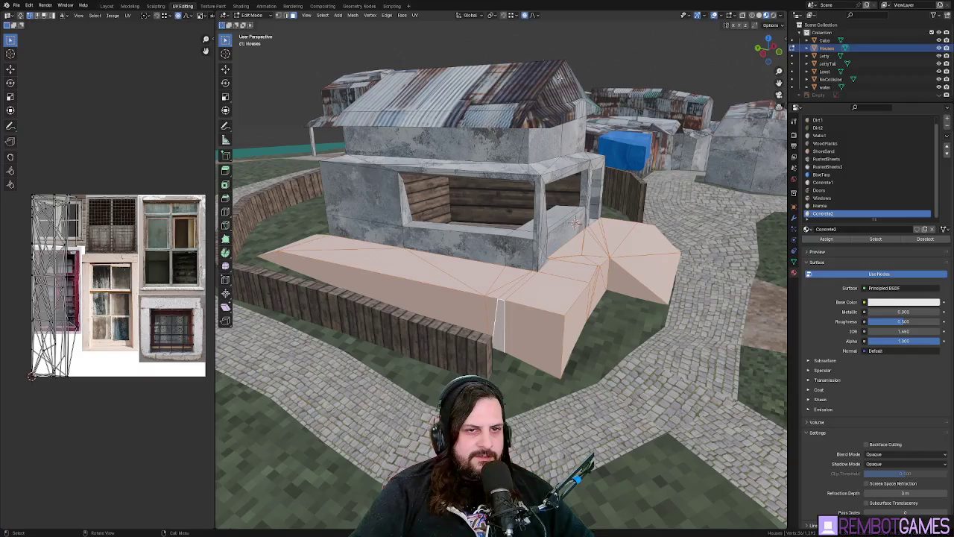
pyautogui.click(237, 6)
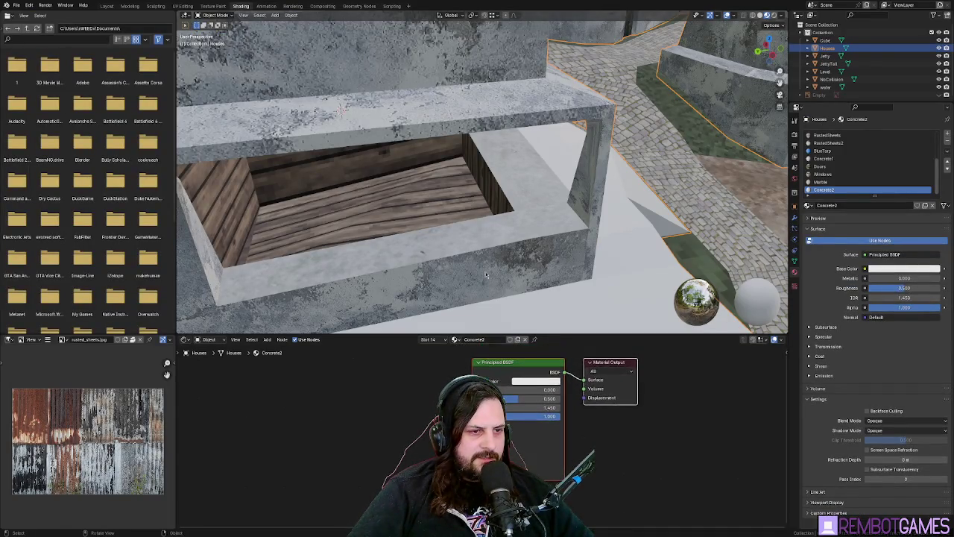
# - Add a concrete_plain.jpg Image Texture node and connect its Color to the Principled BSDF Base Color
pyautogui.scroll(5, 472, 145)
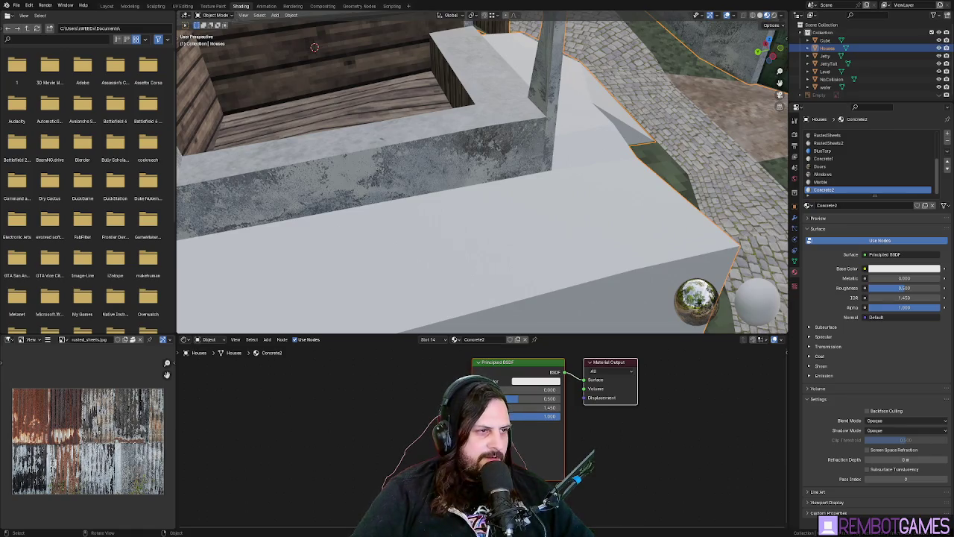
pyautogui.hotkey('ctrl', 'v')
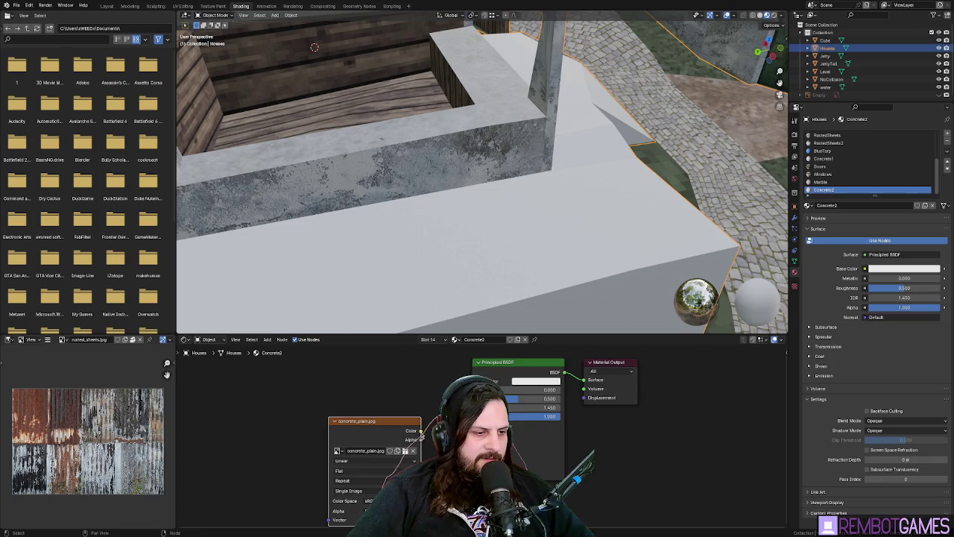
pyautogui.moveTo(422, 431); pyautogui.dragTo(478, 381)
pyautogui.moveTo(433, 283)
pyautogui.mouseDown()
pyautogui.moveTo(416, 218)
pyautogui.moveTo(364, 204)
pyautogui.moveTo(446, 178)
pyautogui.mouseUp()
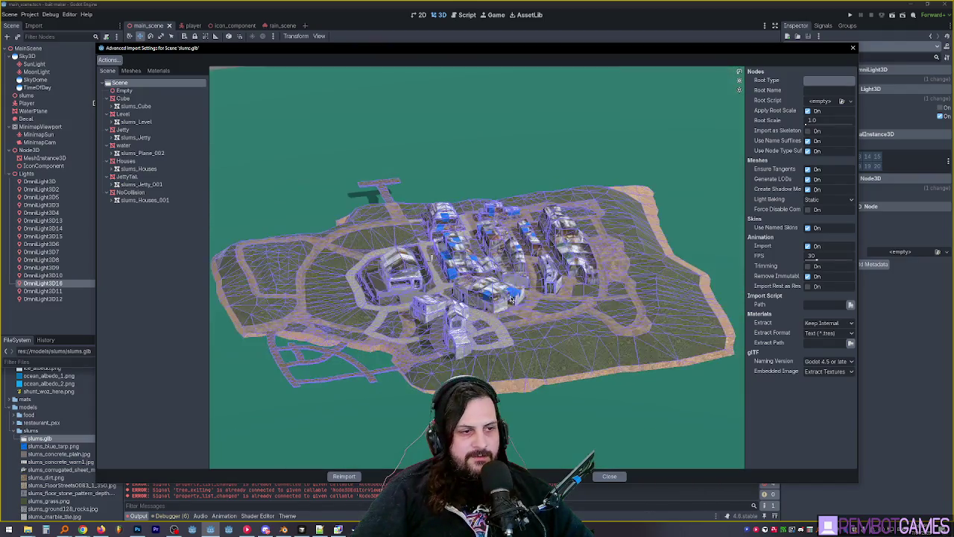
# - Review the Empty, Cube, Level, Jetty and JettyTall nodes, then select Houses in slums.glb import settings
pyautogui.moveTo(512, 298); pyautogui.dragTo(448, 268)
pyautogui.click(138, 91)
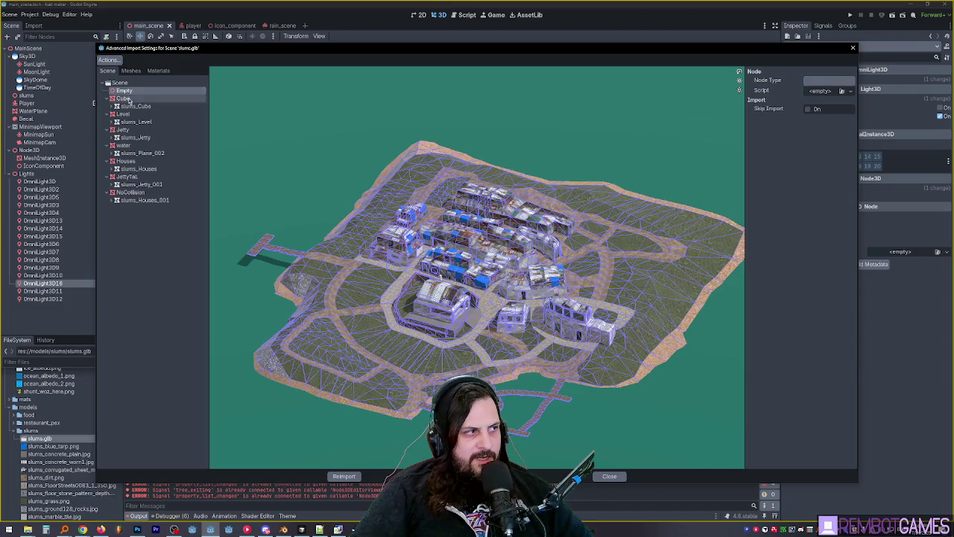
pyautogui.click(123, 98)
pyautogui.click(136, 105)
pyautogui.click(124, 113)
pyautogui.click(123, 129)
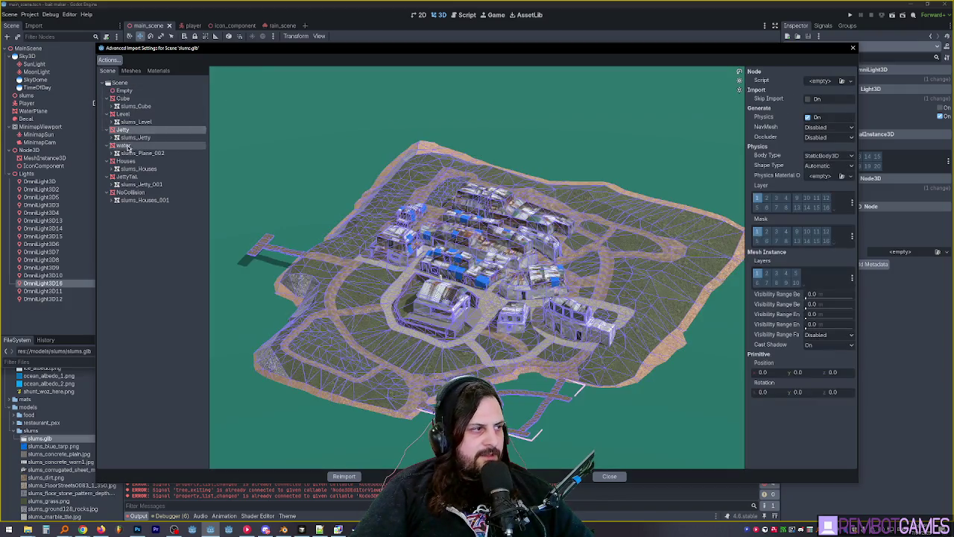
pyautogui.click(142, 153)
pyautogui.click(126, 176)
pyautogui.click(124, 161)
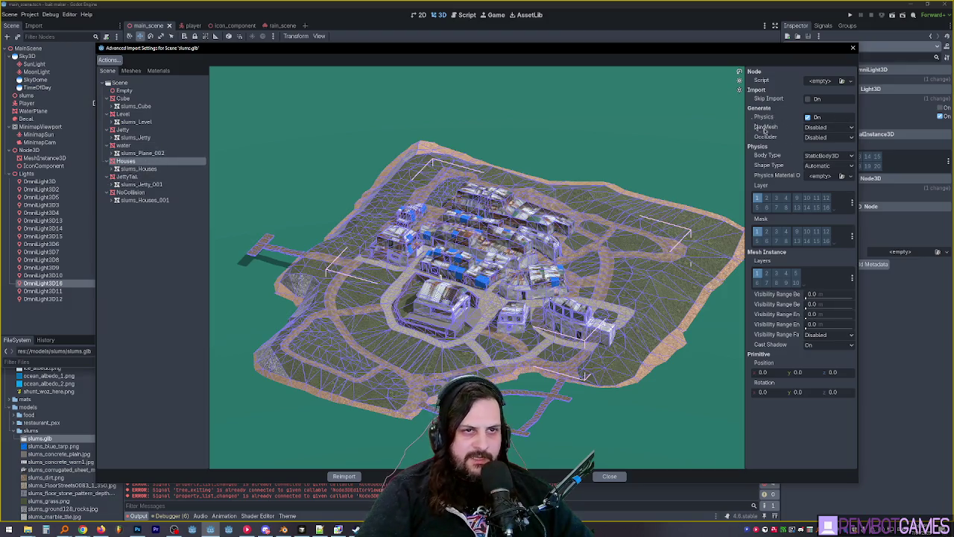
# - Enable Generate Physics for Houses, keeping Shape Type set to Automatic
pyautogui.click(807, 117)
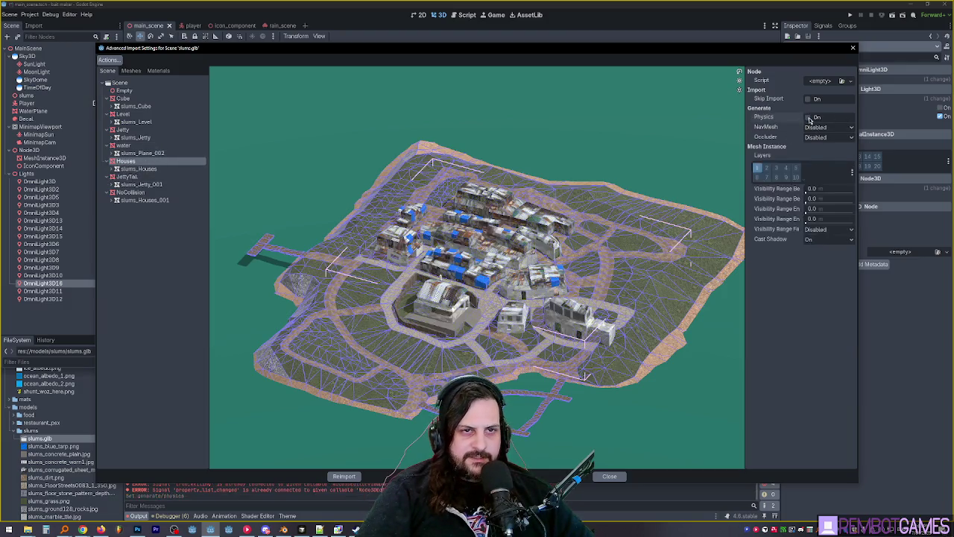
pyautogui.click(808, 118)
pyautogui.click(808, 117)
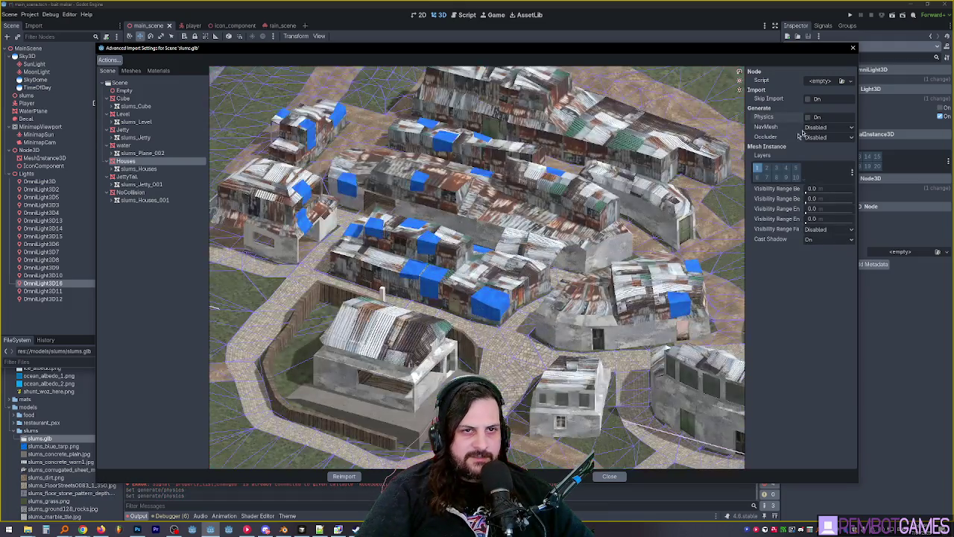
pyautogui.click(809, 118)
pyautogui.scroll(-3, 575, 270)
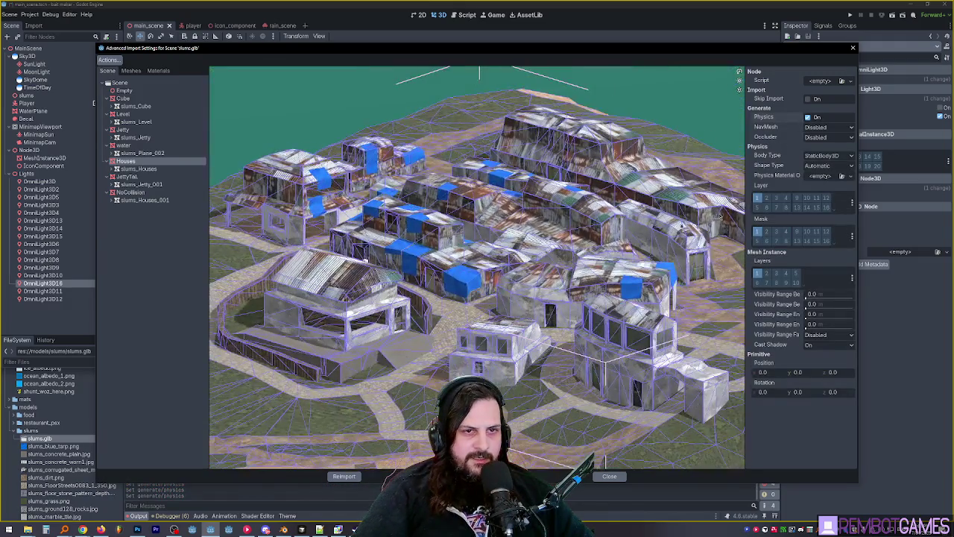
pyautogui.click(824, 165)
pyautogui.click(826, 177)
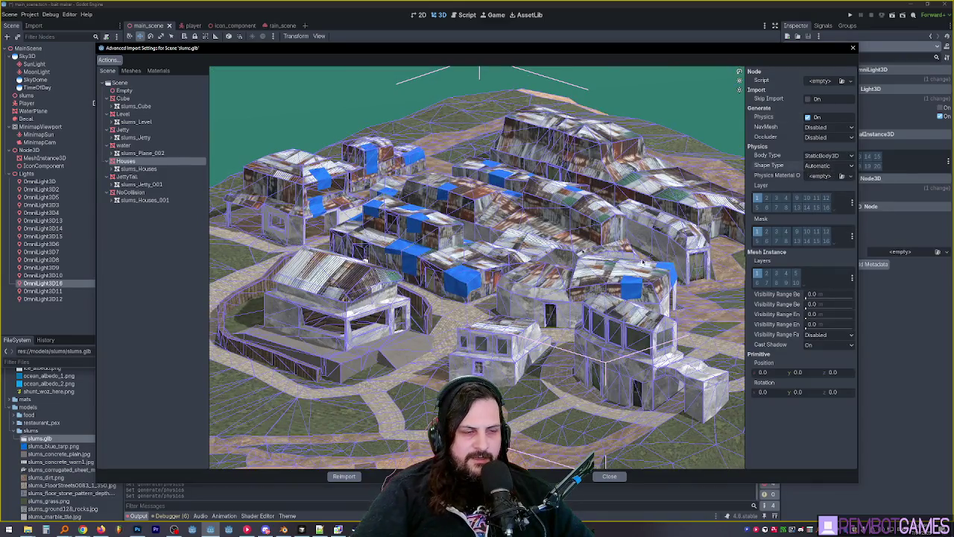
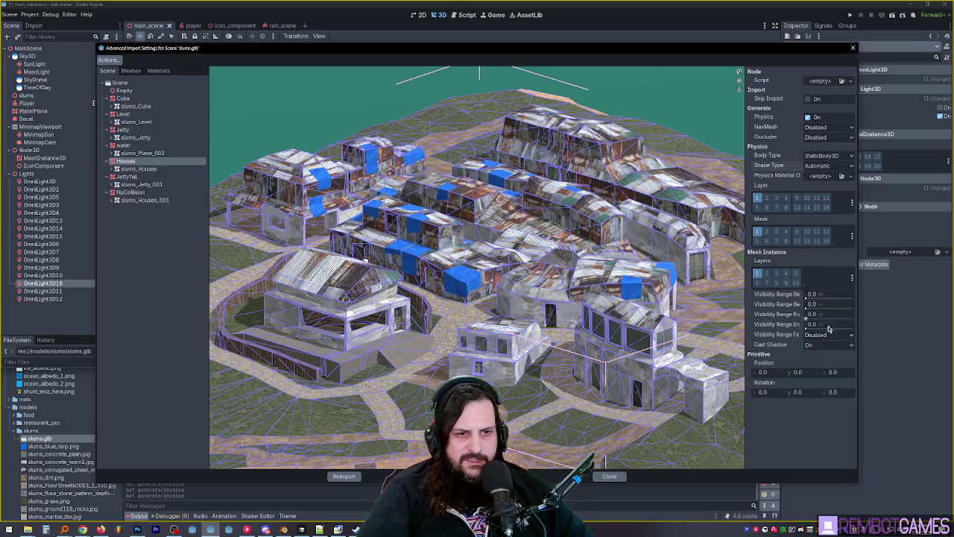
# - Reimport slums.glb with the updated import settings, then orbit the view over the slums level
pyautogui.click(354, 478)
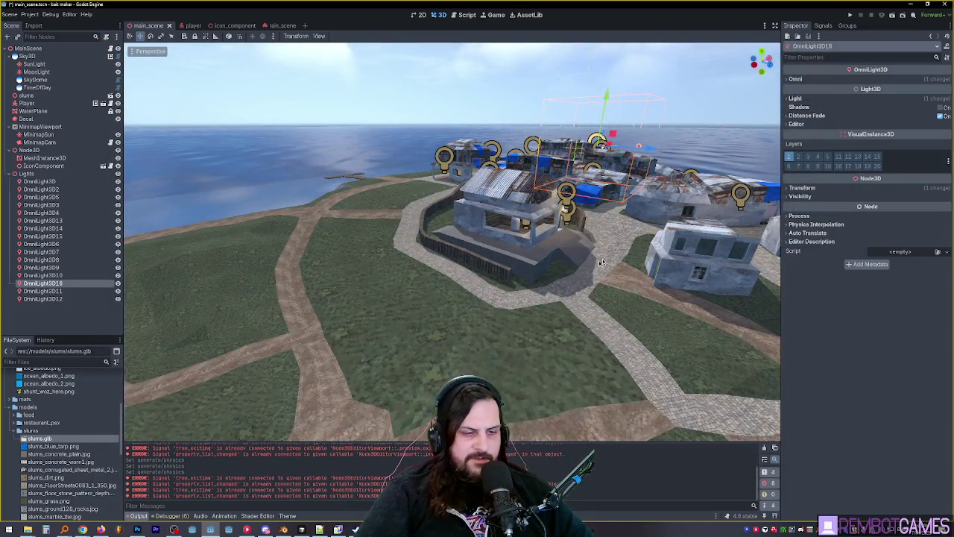
pyautogui.moveTo(601, 262); pyautogui.dragTo(708, 484)
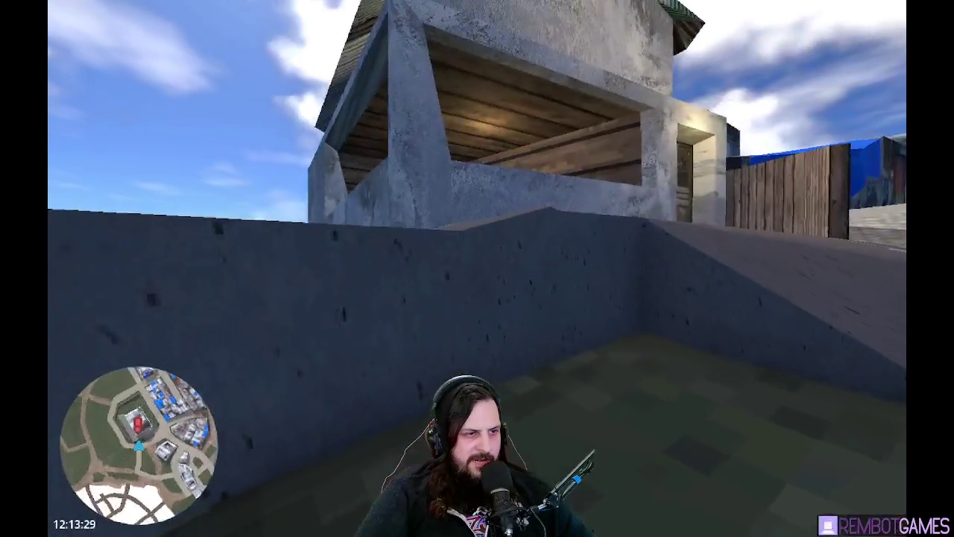
# - Return to Blender's slums model, look around the houses, and stop the running play-test with F8
pyautogui.hotkey('alt', 'Tab')
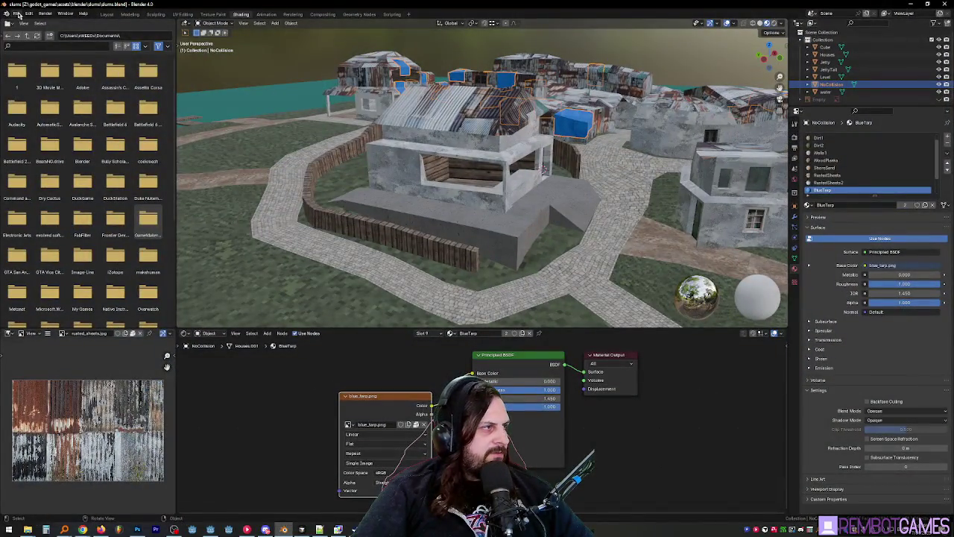
pyautogui.click(16, 14)
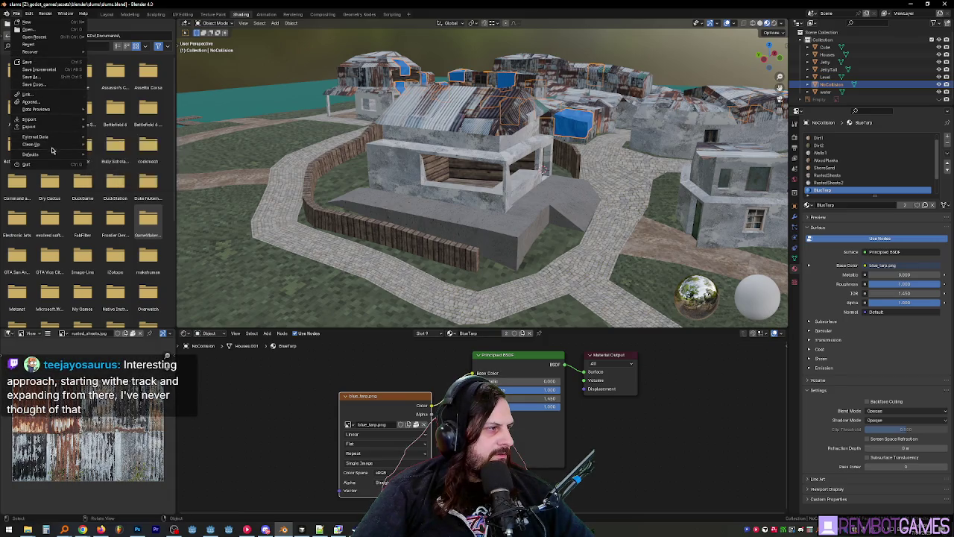
pyautogui.click(17, 15)
pyautogui.moveTo(373, 202); pyautogui.dragTo(386, 199)
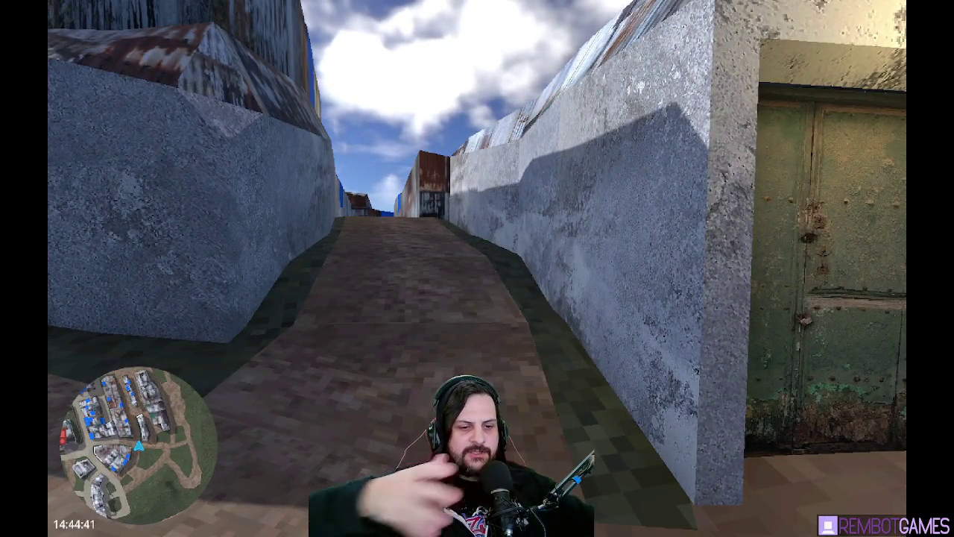
pyautogui.press('F8')
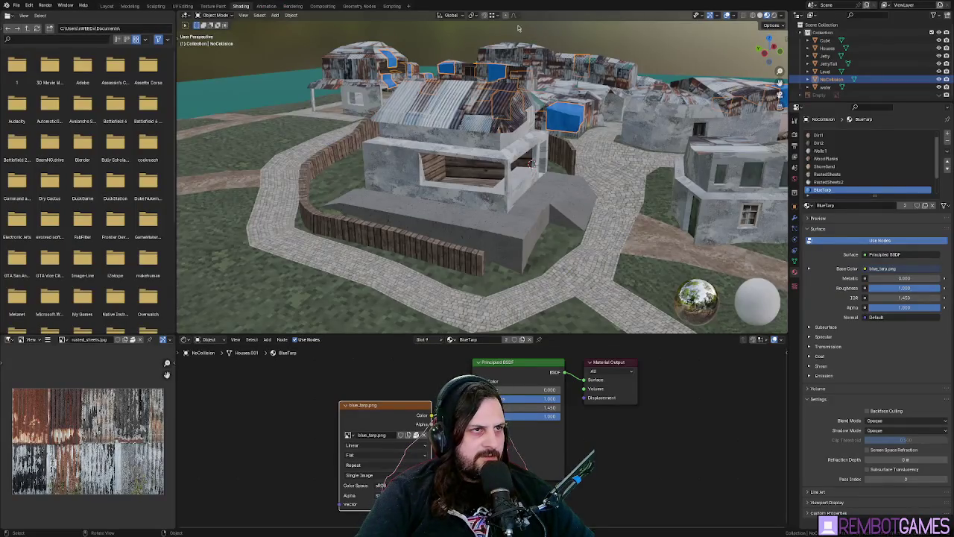
# - Turn on proportional editing and select a BrickFloor face on the Level ground mesh
pyautogui.click(506, 15)
pyautogui.scroll(-5, 550, 245)
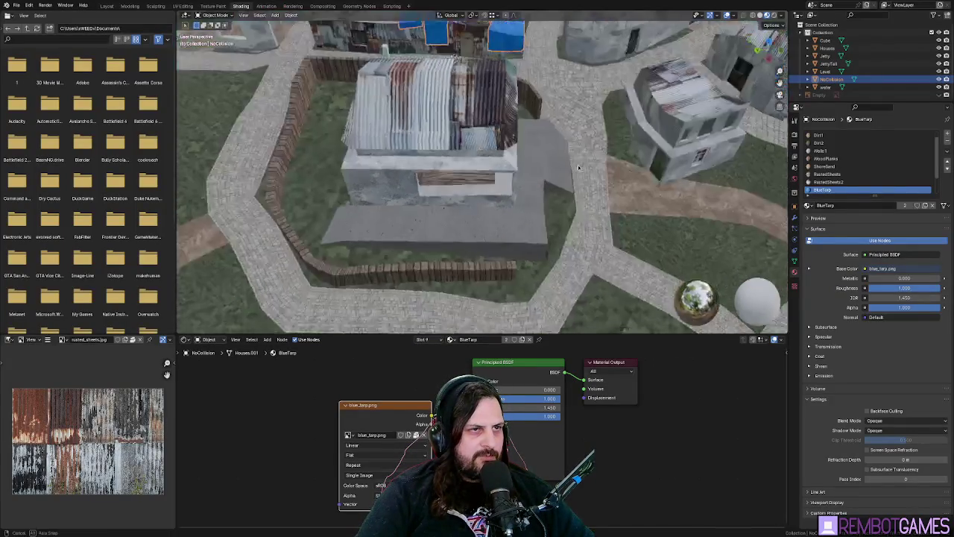
pyautogui.press('Tab')
pyautogui.press('Tab')
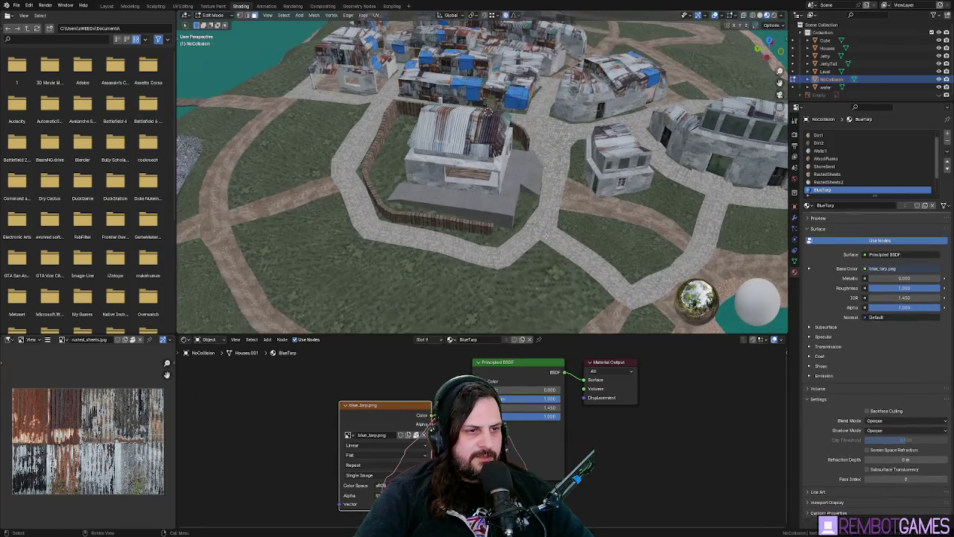
pyautogui.click(545, 233)
pyautogui.press('Tab')
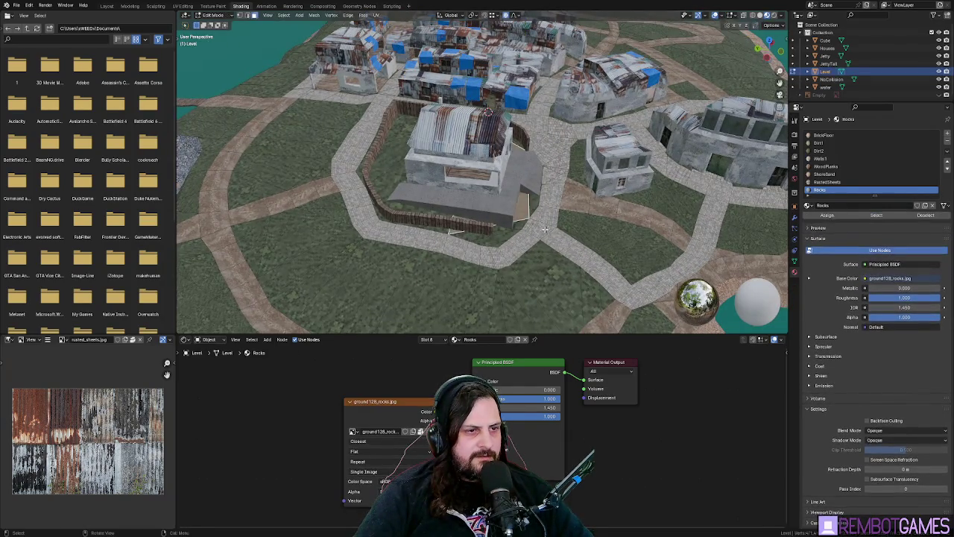
pyautogui.scroll(2, 507, 260)
pyautogui.click(471, 289)
pyautogui.moveTo(471, 289); pyautogui.dragTo(491, 73)
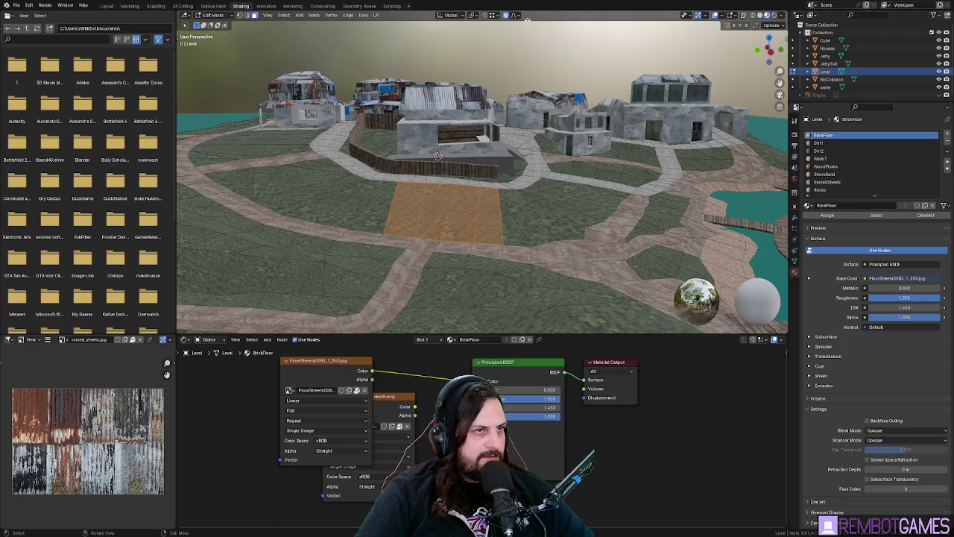
# - Set the proportional falloff to Smooth and start scaling the face, adjusting the influence radius
pyautogui.click(514, 15)
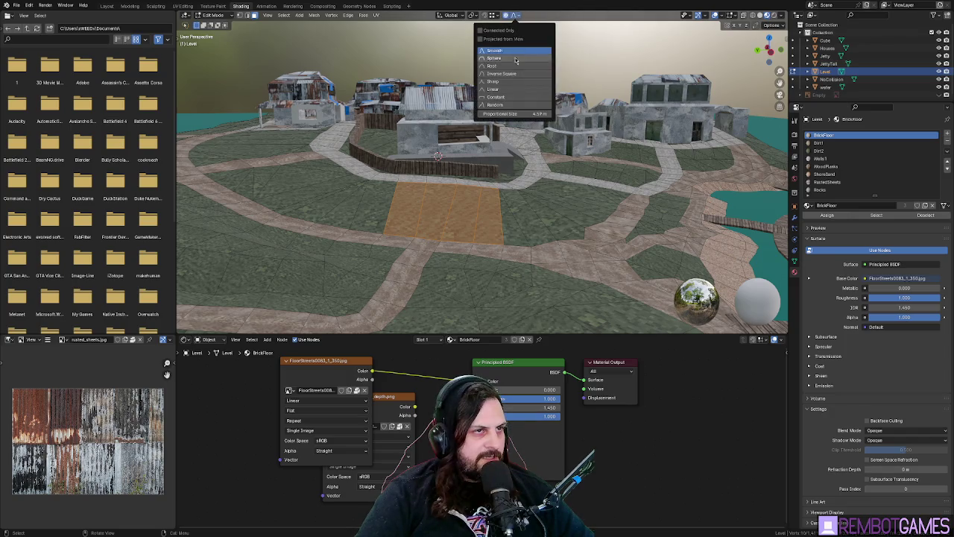
pyautogui.click(507, 101)
pyautogui.press('s')
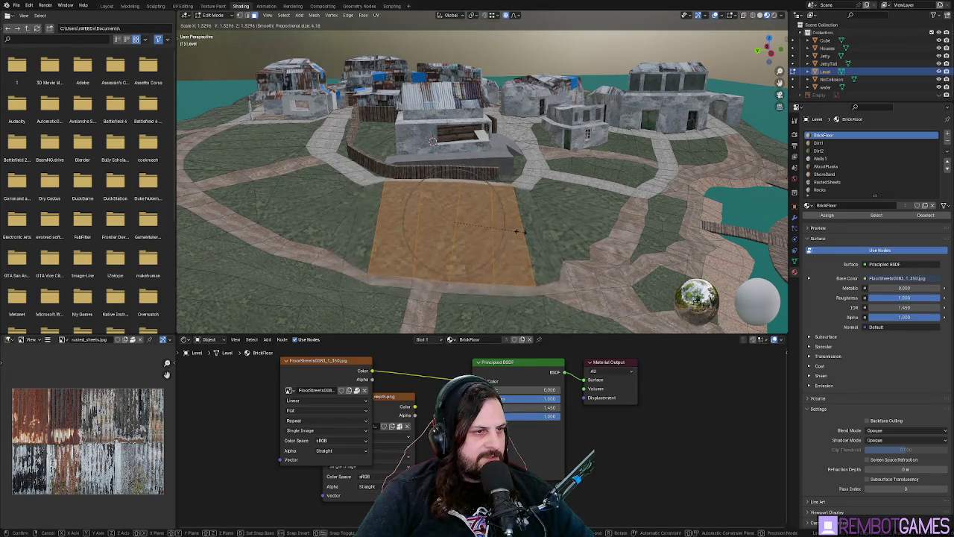
pyautogui.scroll(-13, 529, 227)
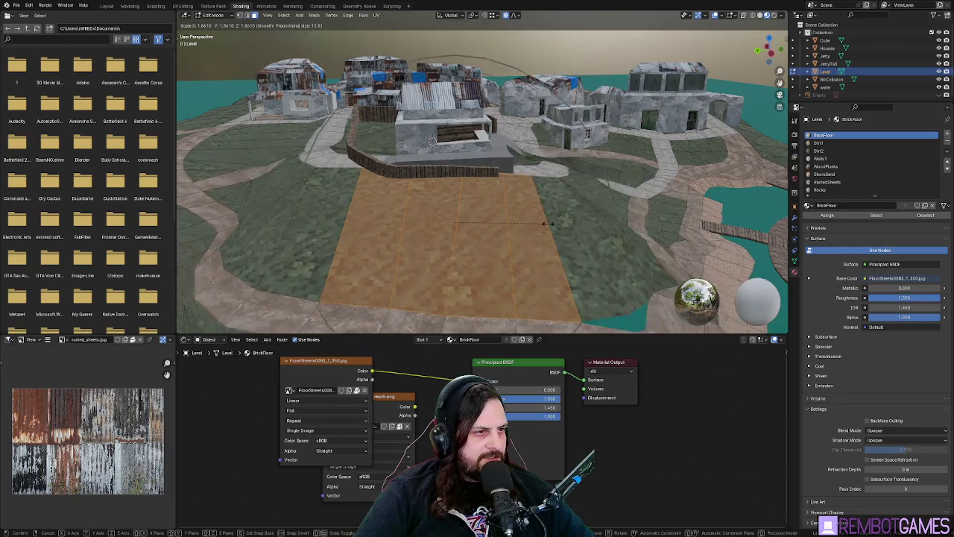
pyautogui.scroll(3, 548, 223)
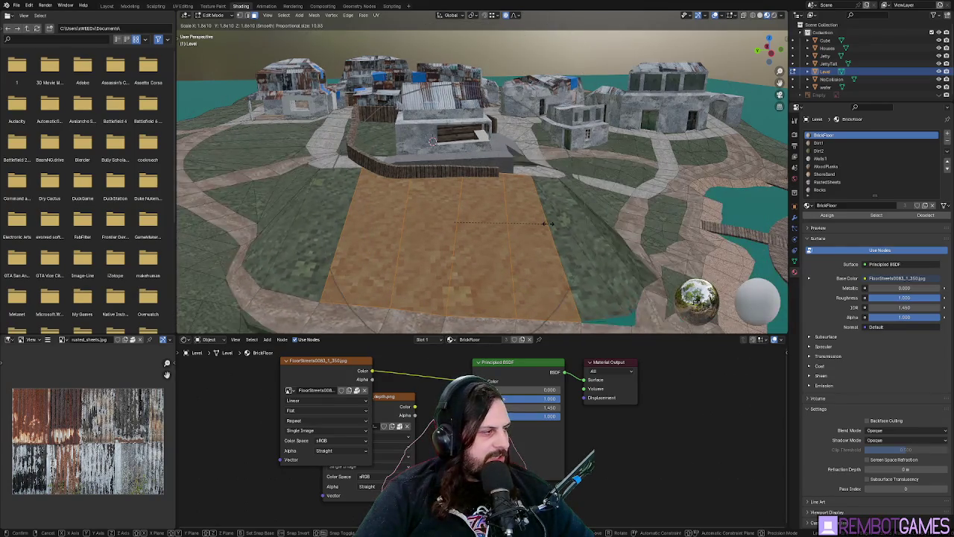
pyautogui.scroll(4, 507, 217)
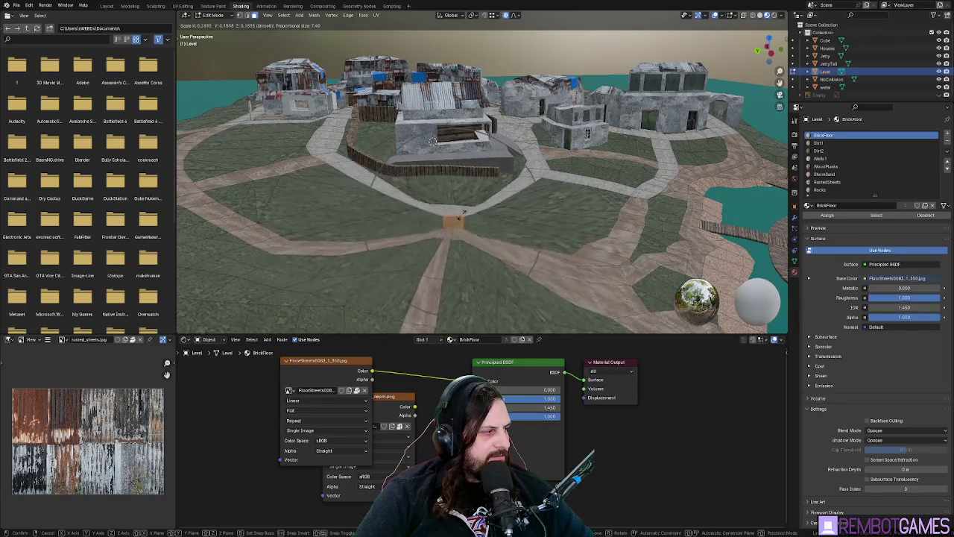
# - Cancel the face scale, try a vertical move, cancel it, and orbit to a low angle
pyautogui.press('Escape')
pyautogui.press('g')
pyautogui.press('z')
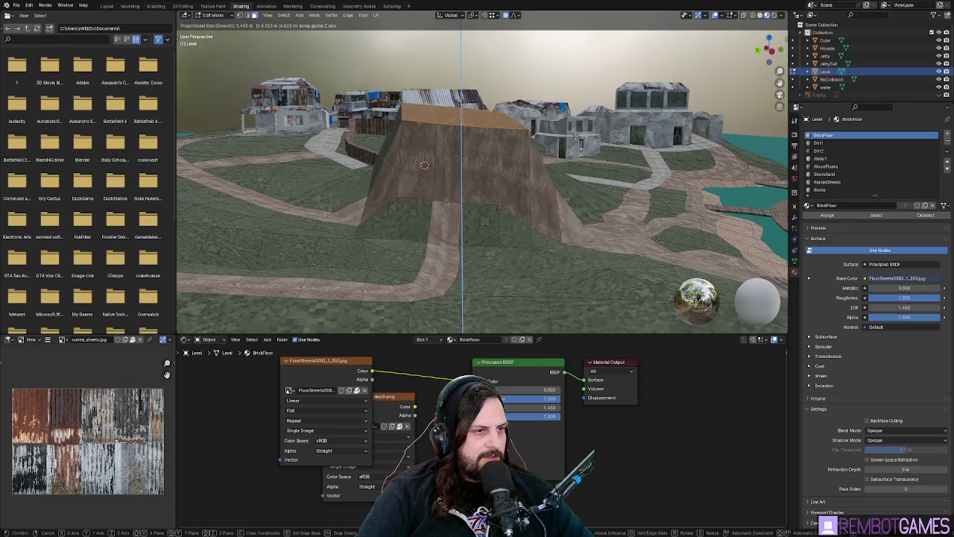
pyautogui.scroll(-14, 577, 119)
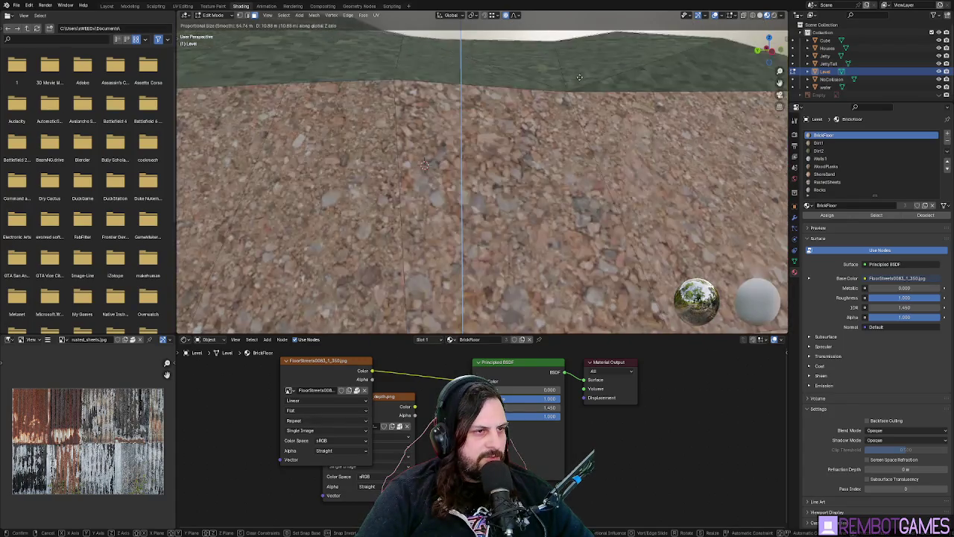
pyautogui.scroll(15, 578, 97)
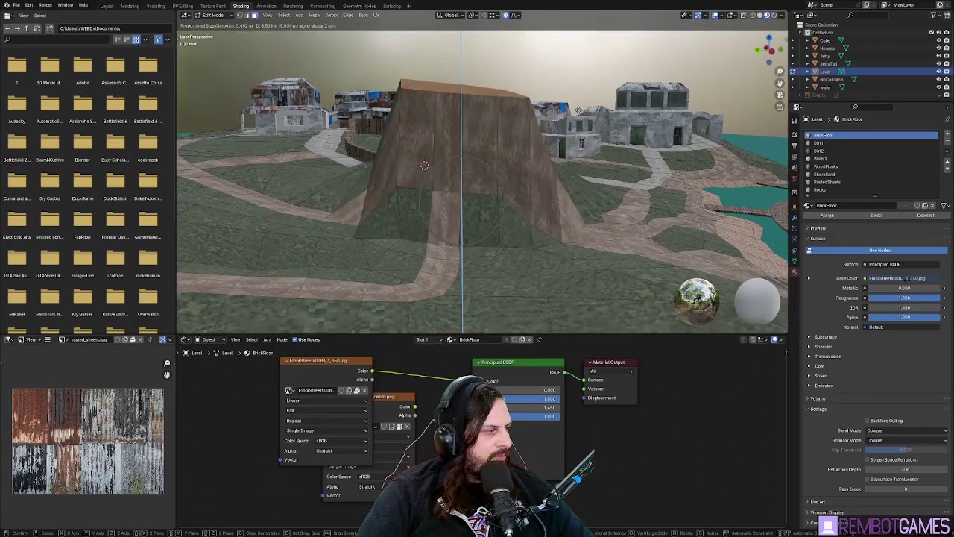
pyautogui.press('Escape')
pyautogui.scroll(5, 447, 237)
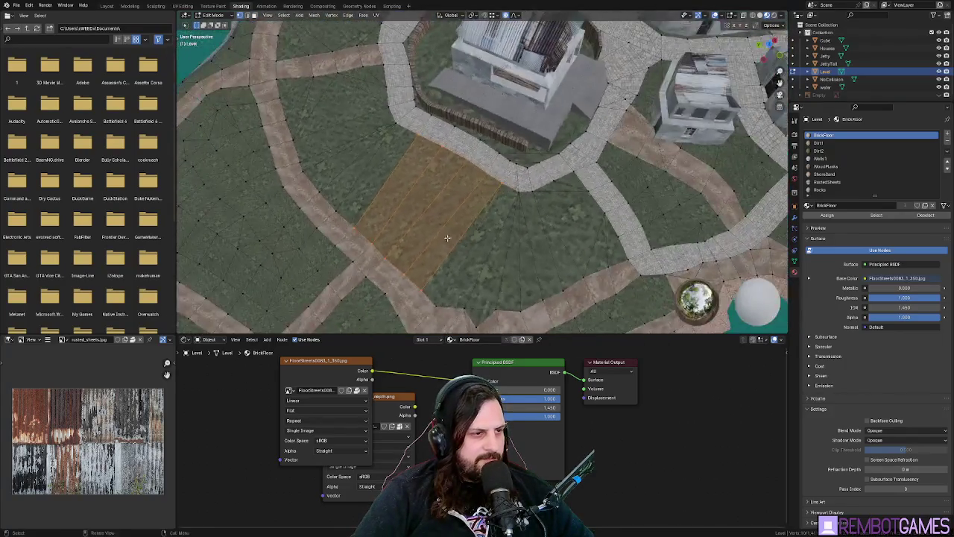
pyautogui.moveTo(447, 237)
pyautogui.mouseDown()
pyautogui.moveTo(518, 198)
pyautogui.moveTo(453, 207)
pyautogui.moveTo(474, 190)
pyautogui.moveTo(358, 150)
pyautogui.mouseUp()
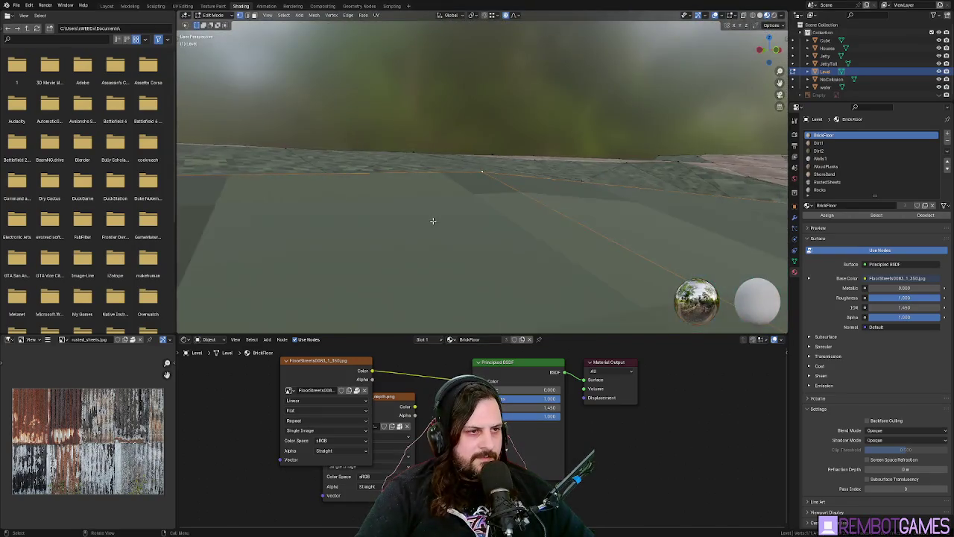
pyautogui.moveTo(434, 221)
pyautogui.mouseDown()
pyautogui.moveTo(486, 179)
pyautogui.moveTo(501, 205)
pyautogui.moveTo(505, 179)
pyautogui.mouseUp()
# - Raise a ground vertex along Z with smooth falloff; cancel a second raise attempt
pyautogui.press('g')
pyautogui.press('z')
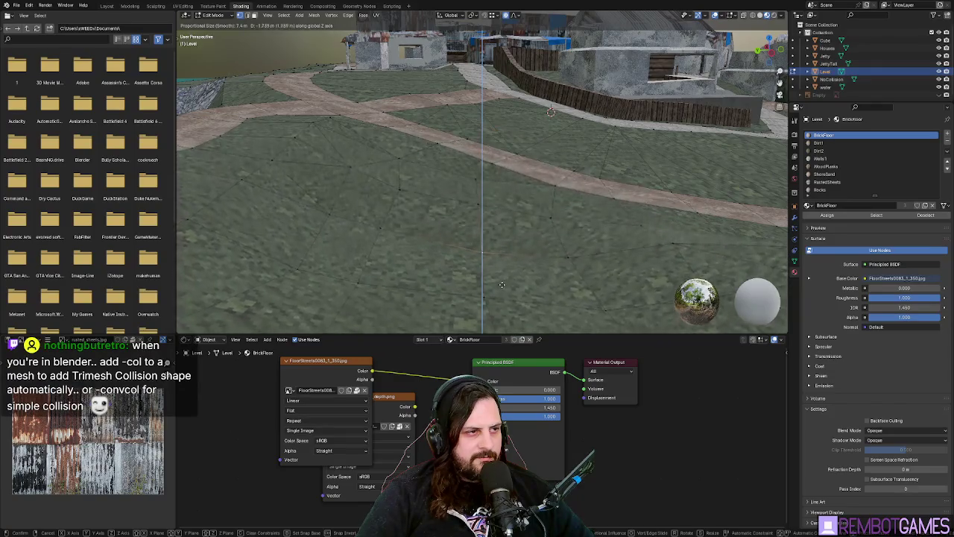
pyautogui.click(524, 217)
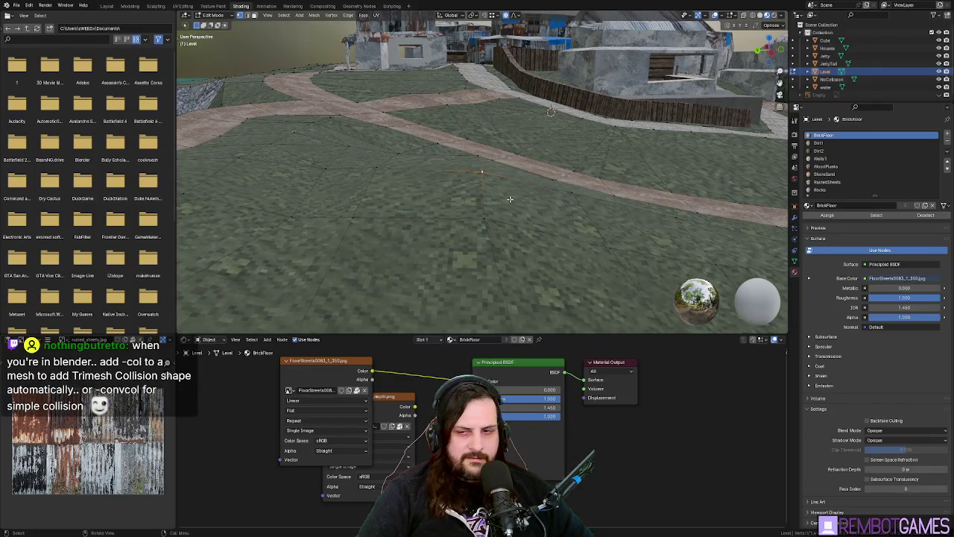
pyautogui.press('g')
pyautogui.press('z')
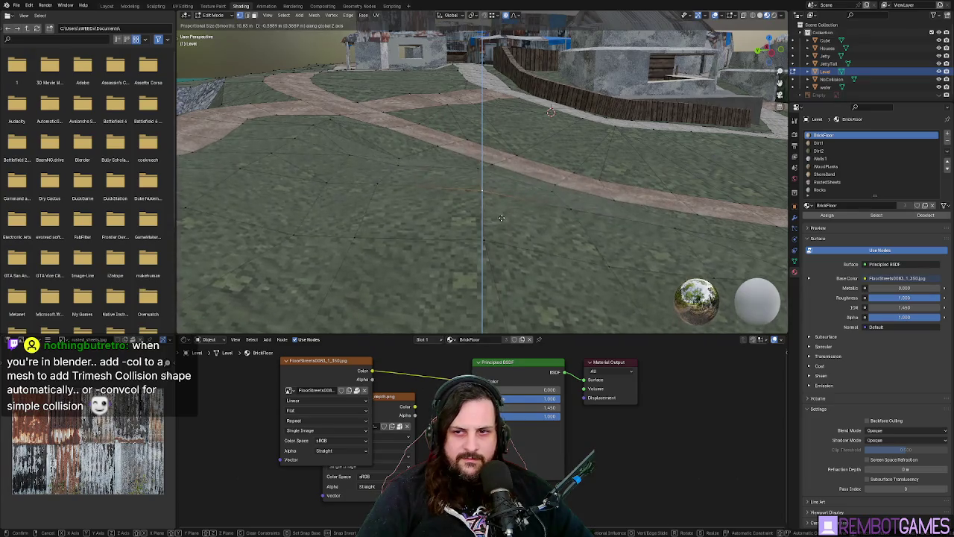
pyautogui.scroll(-2, 497, 209)
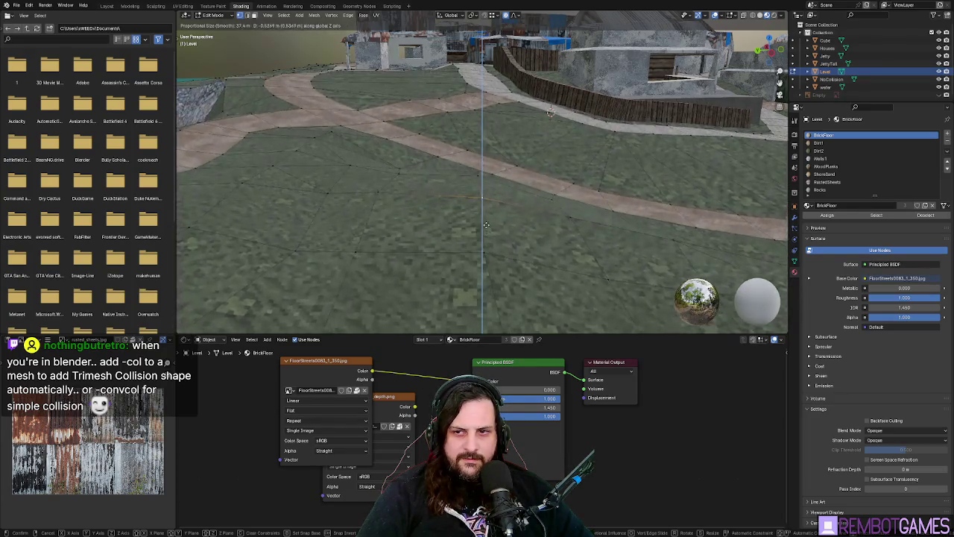
pyautogui.scroll(-20, 492, 204)
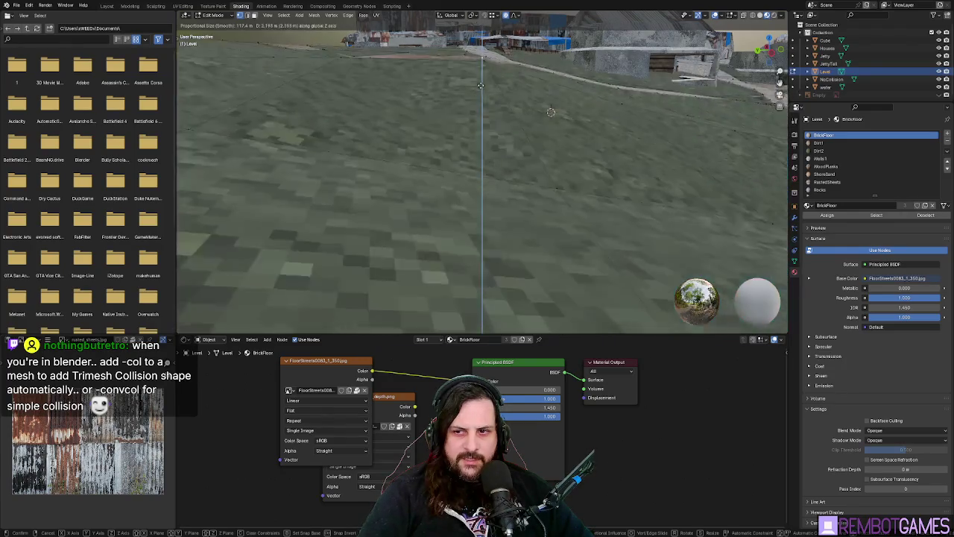
pyautogui.press('Escape')
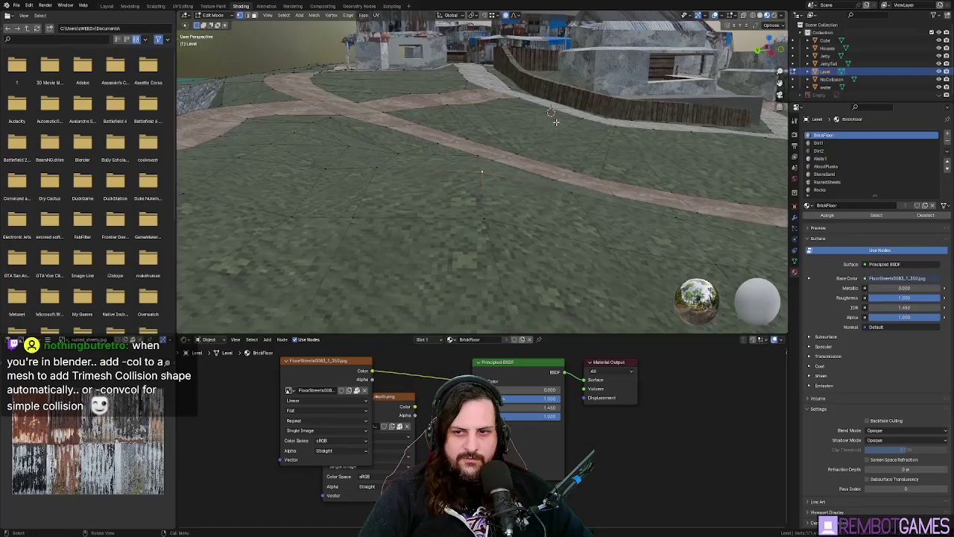
# - Lower the ground vertices near the shore along Z with a widened smooth influence
pyautogui.moveTo(549, 147)
pyautogui.mouseDown()
pyautogui.moveTo(429, 184)
pyautogui.moveTo(462, 200)
pyautogui.mouseUp()
pyautogui.press('g')
pyautogui.press('z')
pyautogui.scroll(10, 483, 216)
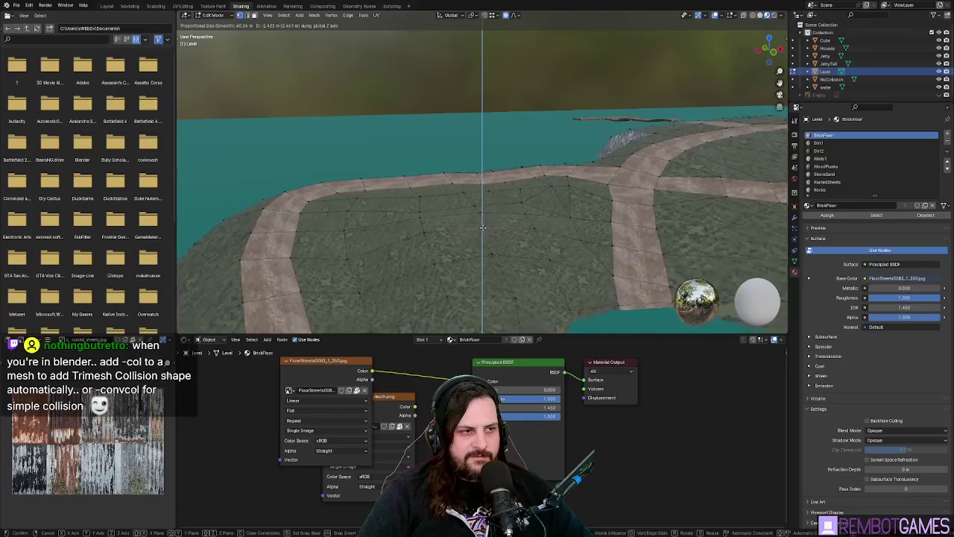
pyautogui.scroll(20, 483, 216)
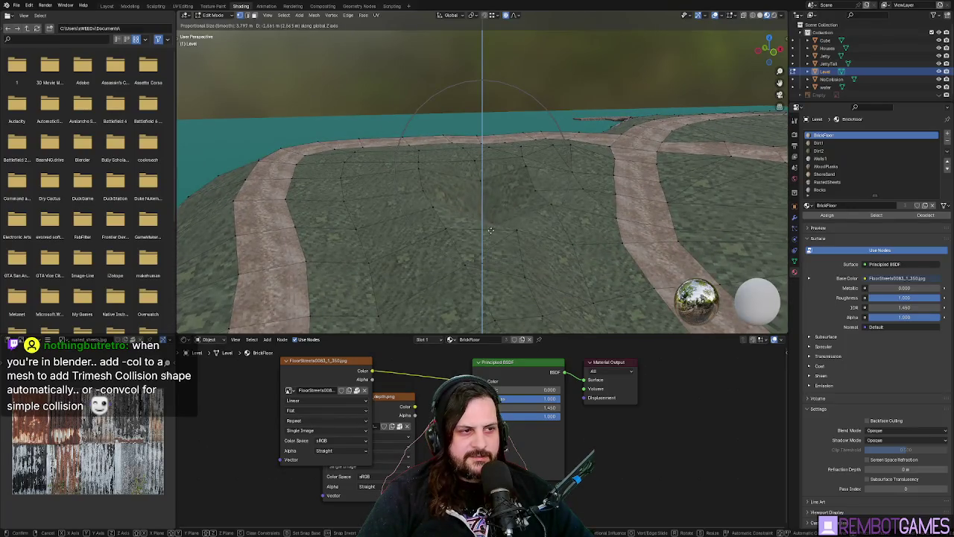
pyautogui.click(501, 141)
pyautogui.moveTo(501, 141); pyautogui.dragTo(531, 200)
pyautogui.scroll(-5, 532, 198)
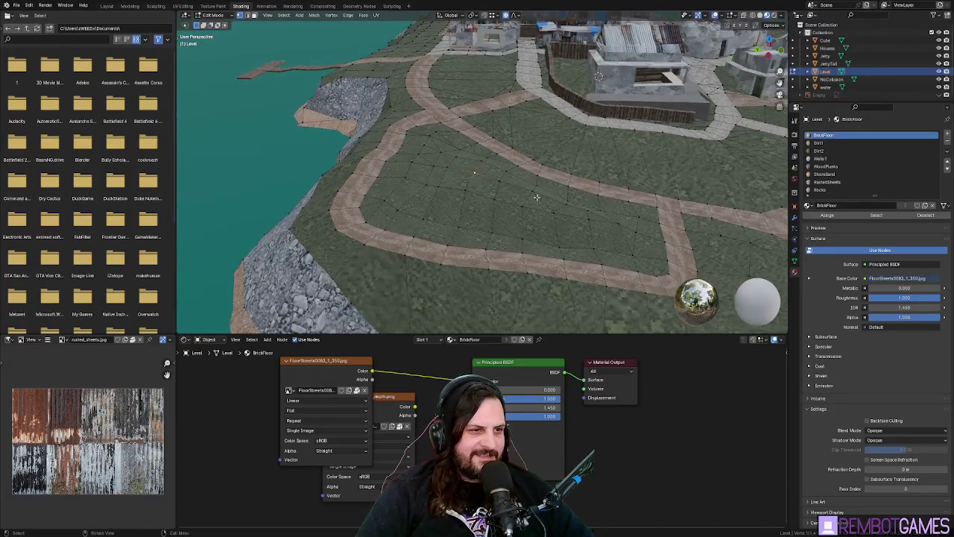
# - Delete the floor_stone_pattern_depth image node and glance at the File menu without choosing anything
pyautogui.moveTo(384, 407); pyautogui.dragTo(389, 413)
pyautogui.press('x')
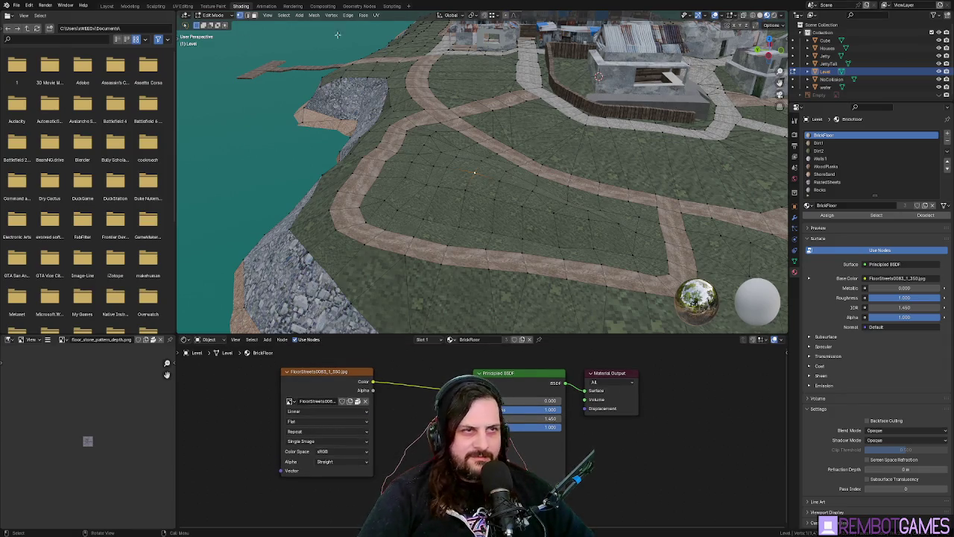
pyautogui.click(15, 4)
pyautogui.moveTo(71, 134)
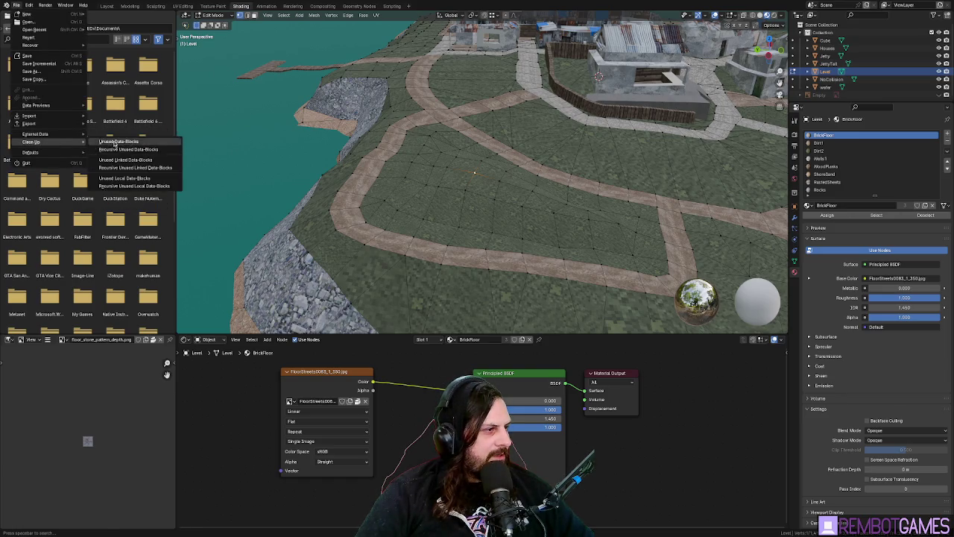
pyautogui.press('Escape')
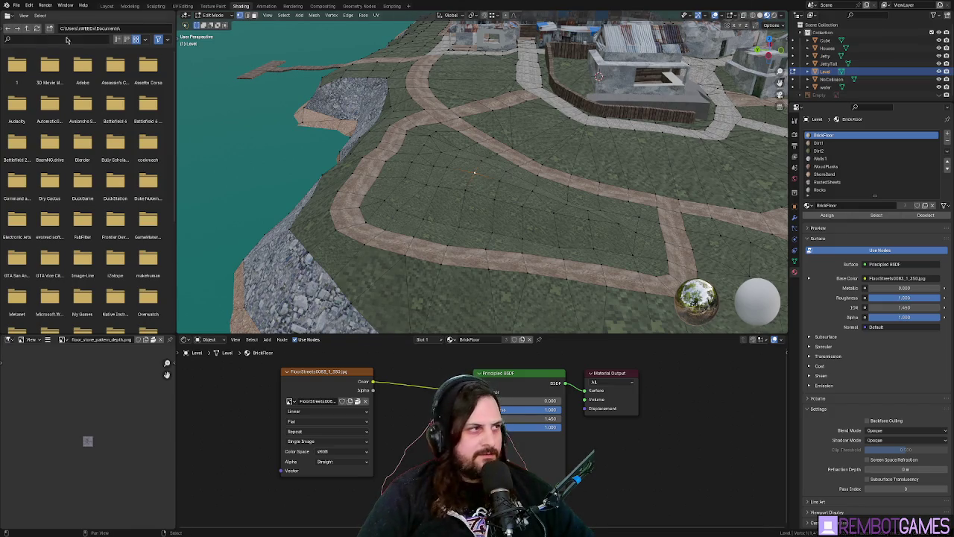
pyautogui.scroll(5, 472, 162)
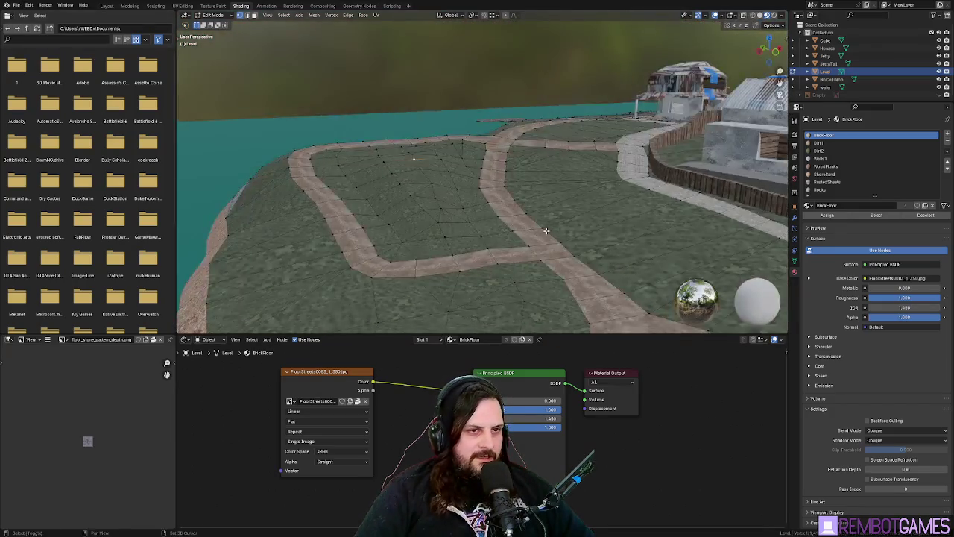
# - Fly the view to the house, select the Houses concrete wall, then switch to Godot
pyautogui.hotkey('shift', '`')
pyautogui.press('w')
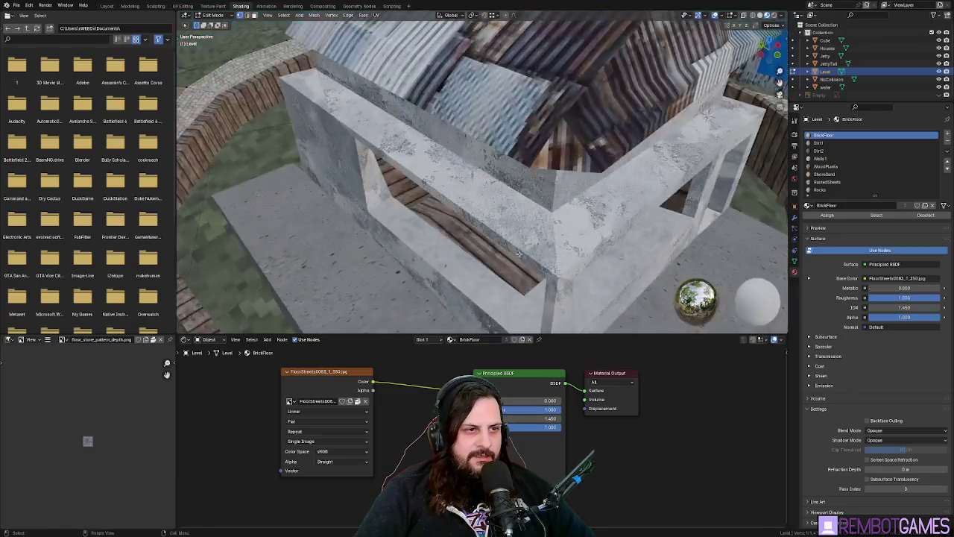
pyautogui.click(486, 198)
pyautogui.click(486, 199)
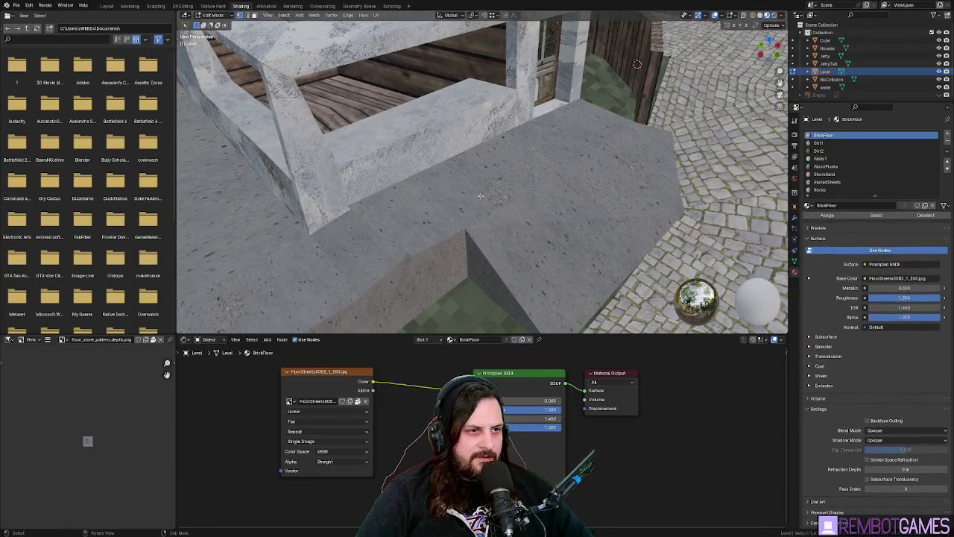
pyautogui.click(491, 198)
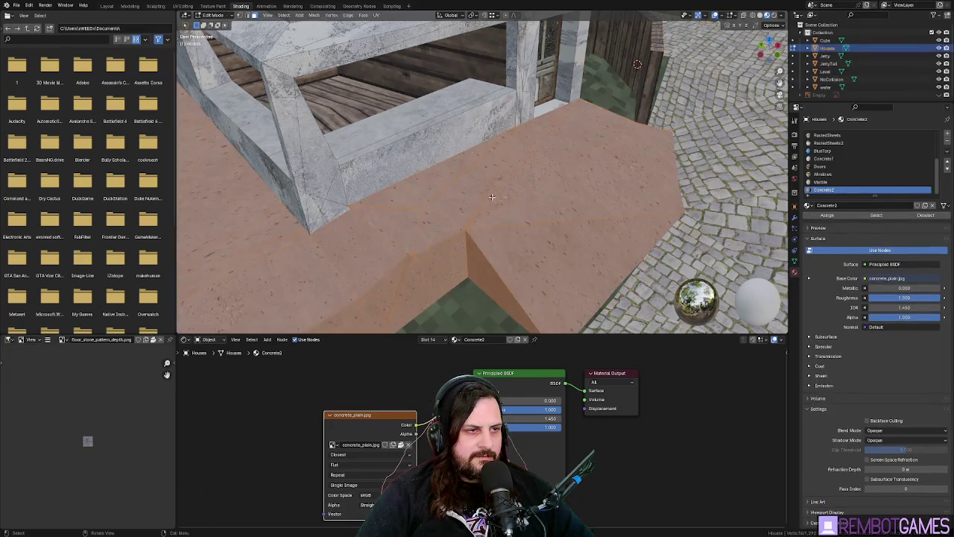
pyautogui.click(494, 195)
pyautogui.moveTo(494, 194); pyautogui.dragTo(530, 175)
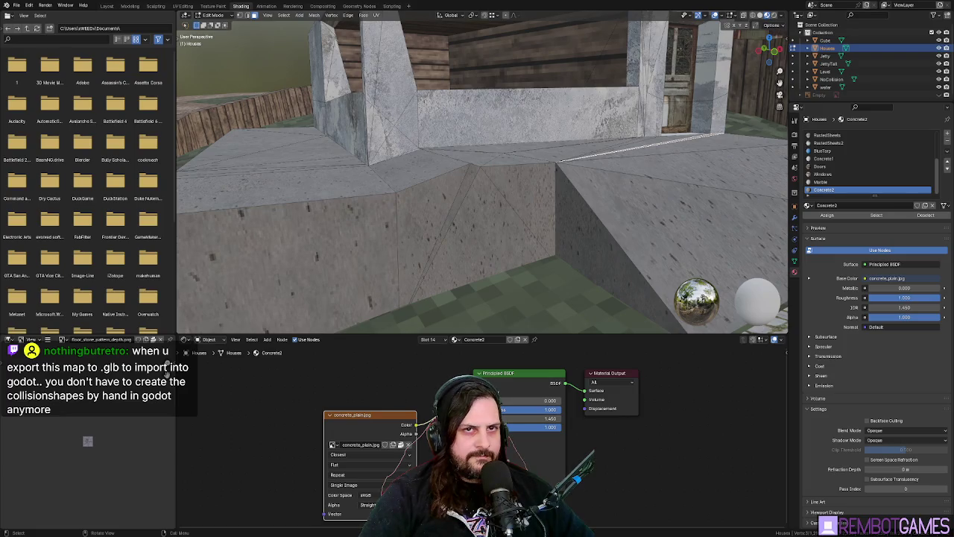
pyautogui.hotkey('alt', 'Tab')
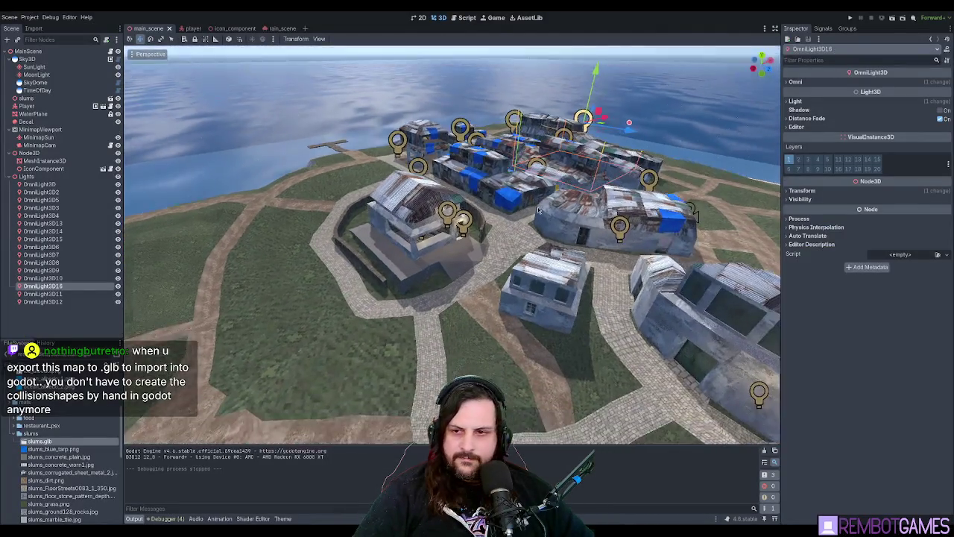
pyautogui.scroll(5, 538, 211)
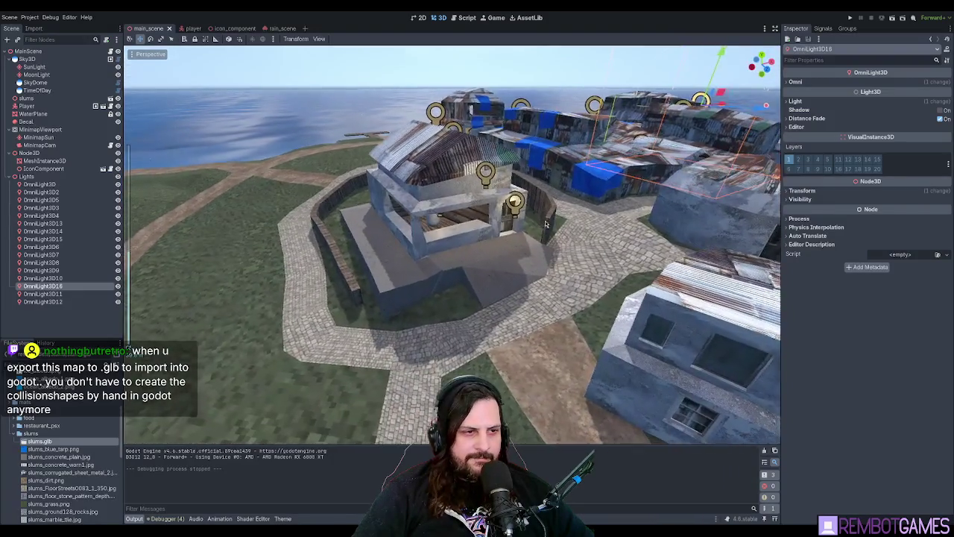
pyautogui.moveTo(546, 224)
pyautogui.mouseDown()
pyautogui.moveTo(569, 138)
pyautogui.moveTo(522, 172)
pyautogui.mouseUp()
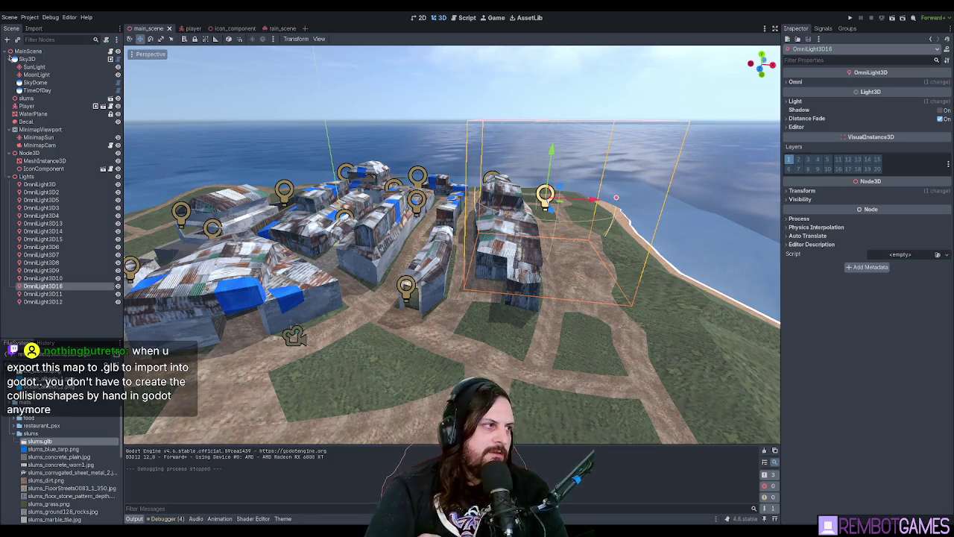
pyautogui.click(49, 99)
pyautogui.click(117, 99)
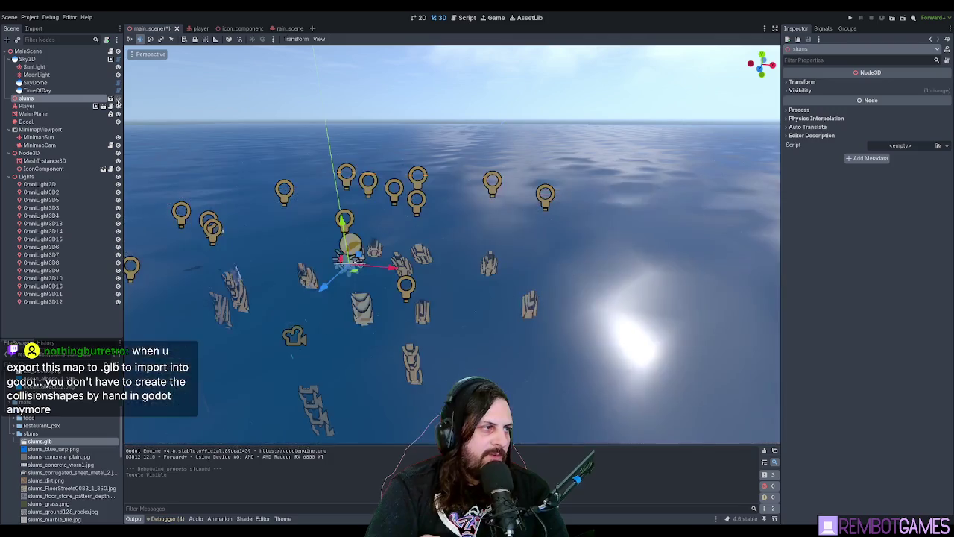
pyautogui.click(117, 99)
pyautogui.click(117, 99)
pyautogui.click(117, 99)
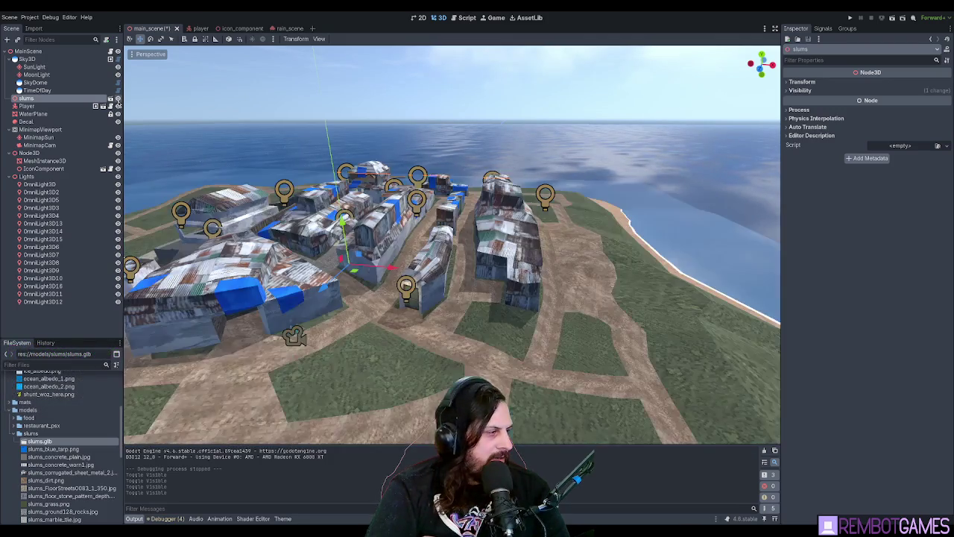
pyautogui.click(117, 99)
pyautogui.click(117, 99)
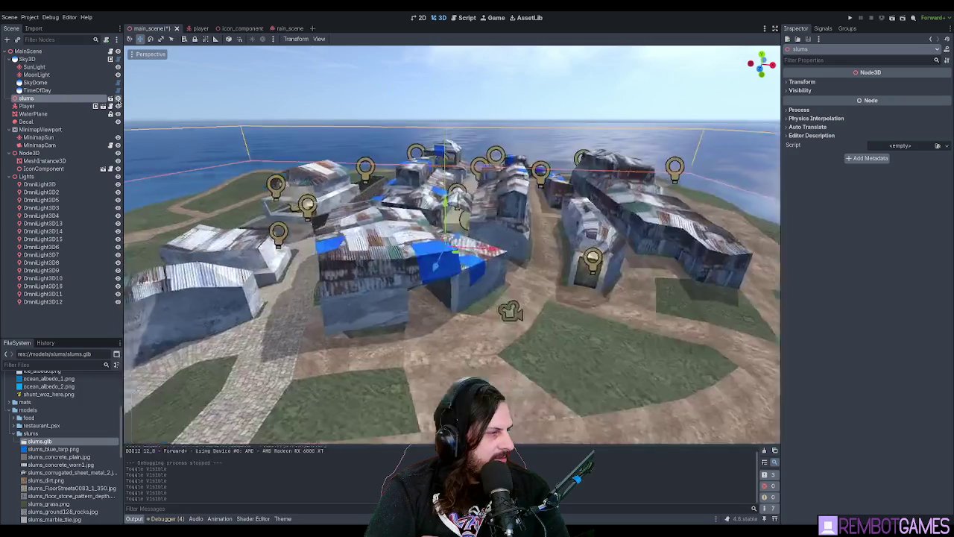
pyautogui.click(117, 99)
pyautogui.moveTo(365, 239)
pyautogui.mouseDown()
pyautogui.moveTo(365, 148)
pyautogui.moveTo(365, 194)
pyautogui.mouseUp()
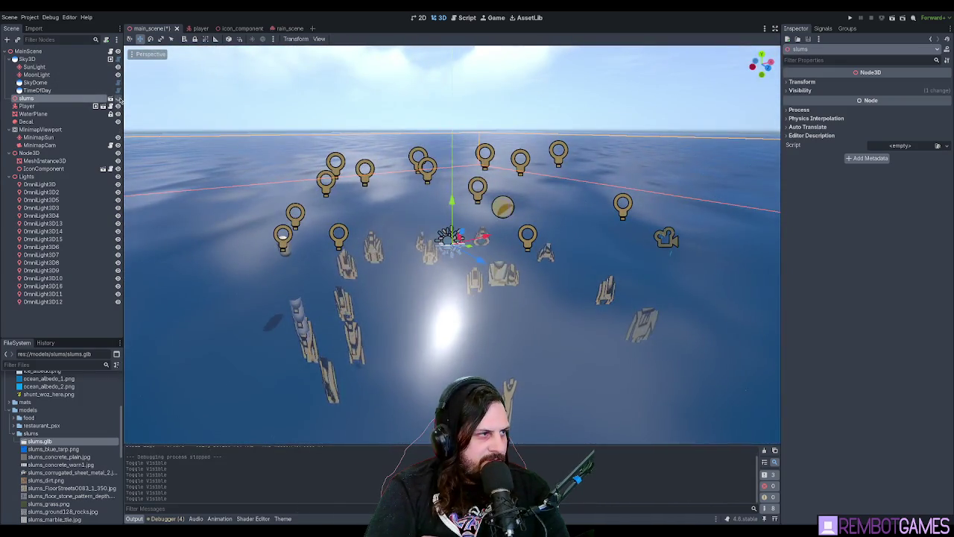
pyautogui.click(117, 100)
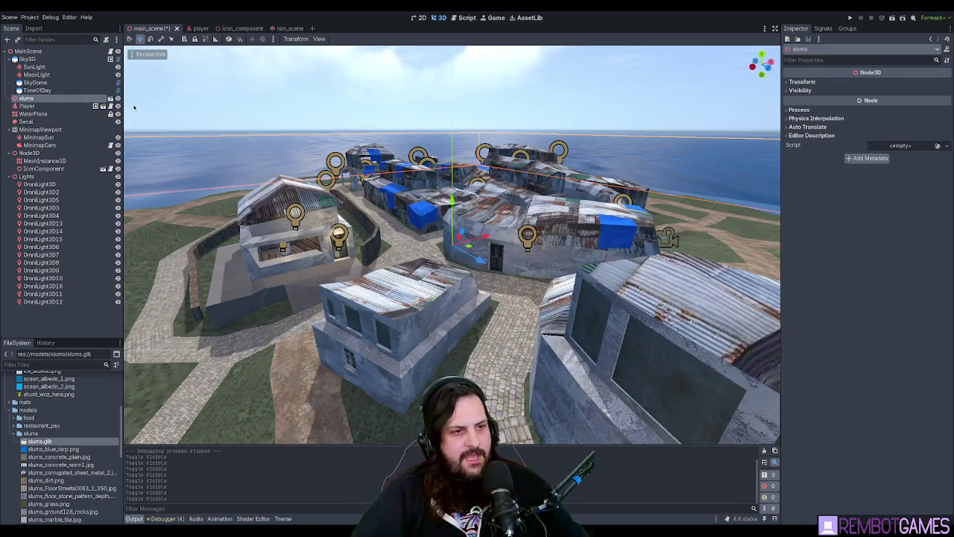
pyautogui.doubleClick(74, 99)
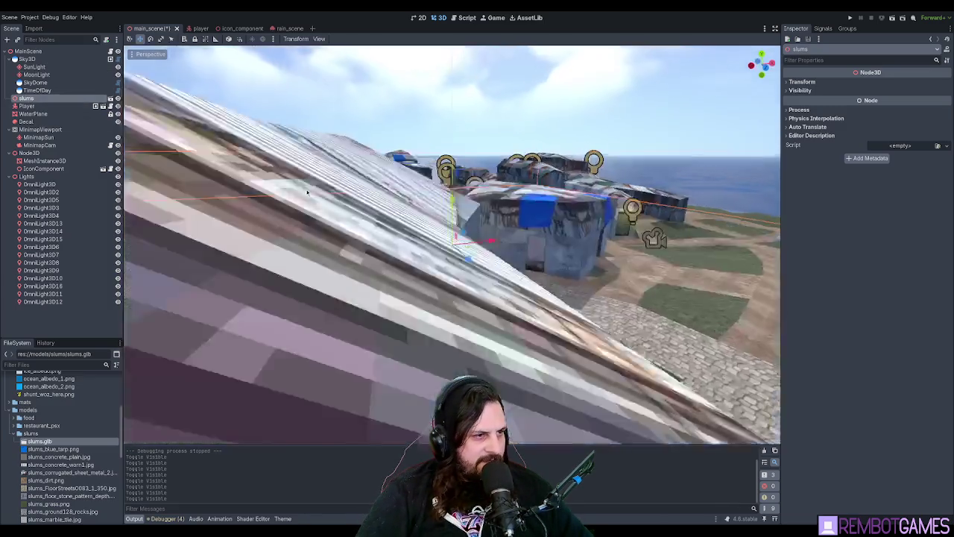
pyautogui.scroll(-5, 311, 293)
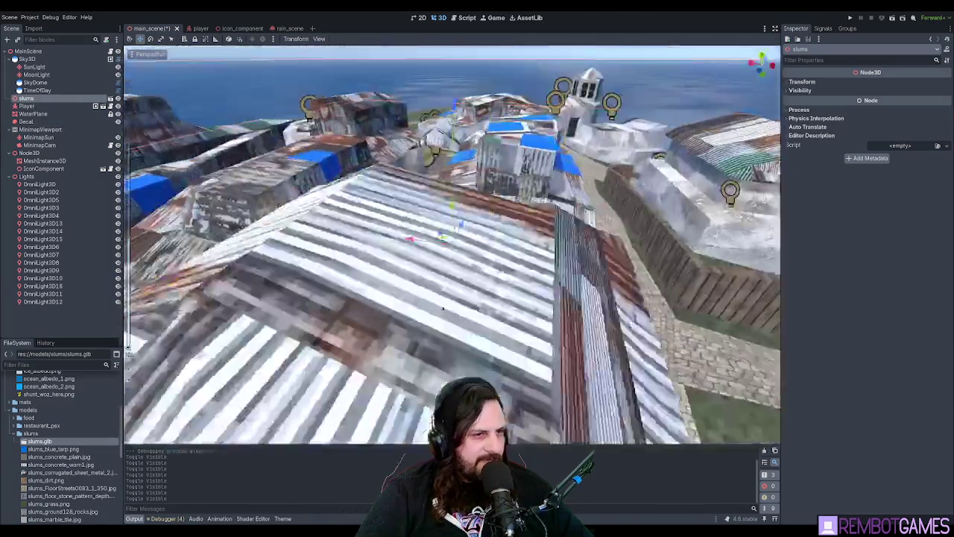
pyautogui.scroll(-5, 400, 261)
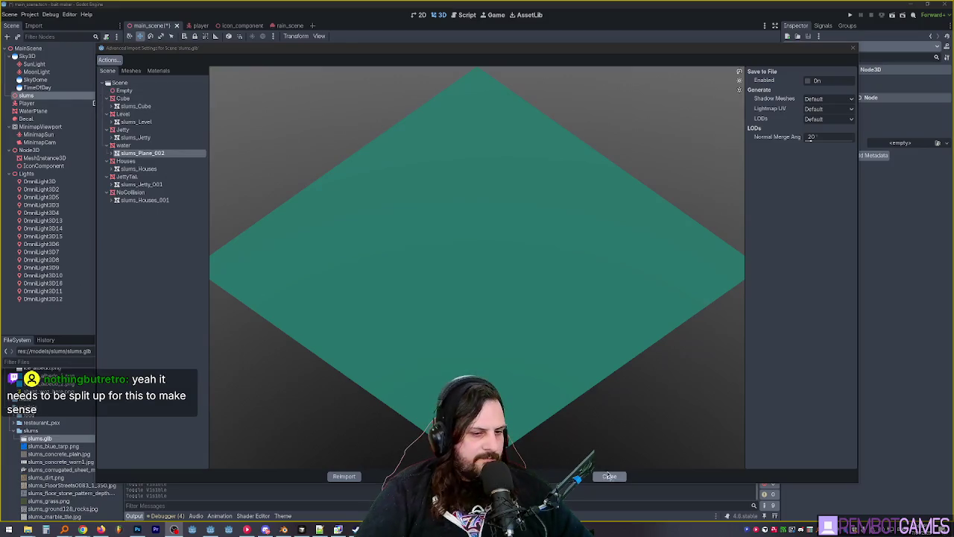
pyautogui.click(610, 476)
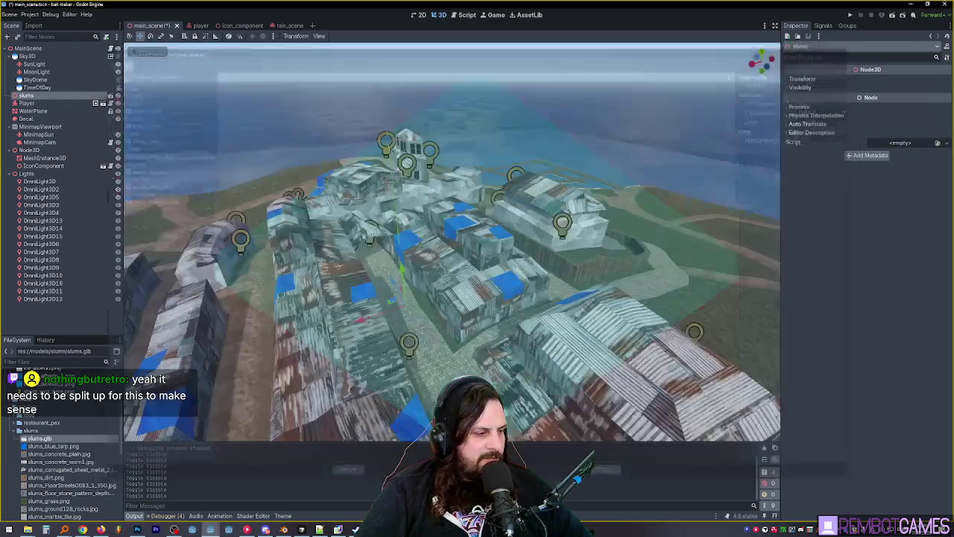
pyautogui.doubleClick(60, 439)
pyautogui.click(131, 121)
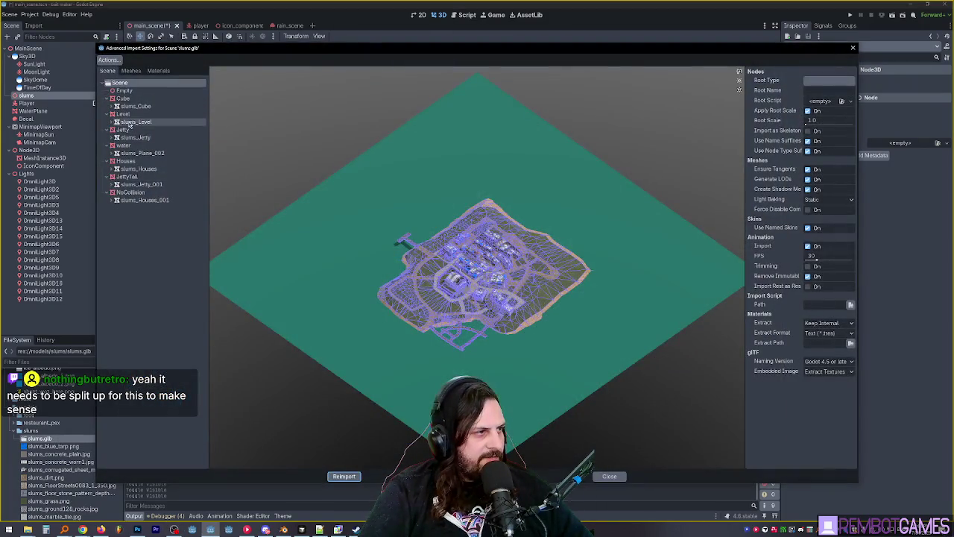
pyautogui.moveTo(469, 188)
pyautogui.mouseDown()
pyautogui.moveTo(447, 275)
pyautogui.moveTo(447, 372)
pyautogui.moveTo(452, 306)
pyautogui.moveTo(448, 328)
pyautogui.mouseUp()
pyautogui.scroll(3, 440, 301)
pyautogui.scroll(-3, 452, 306)
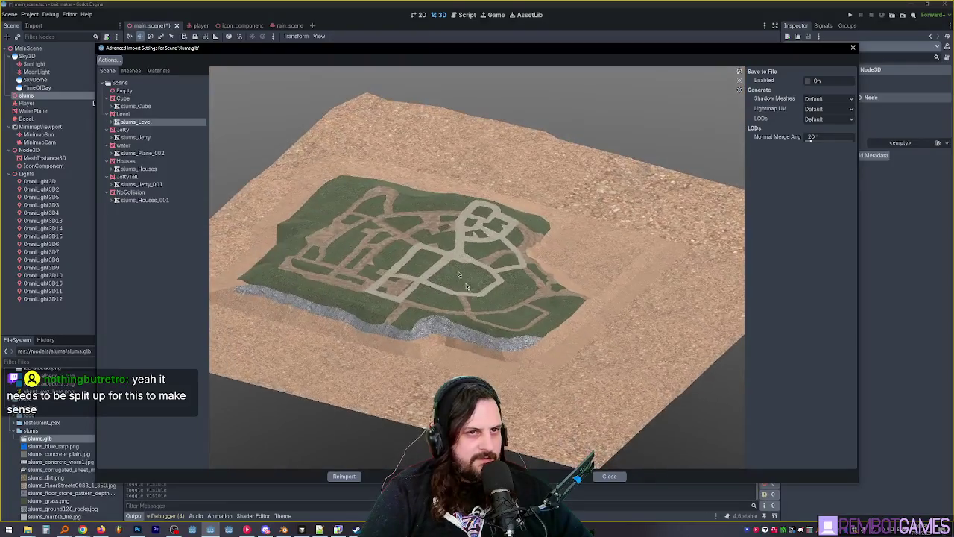
pyautogui.click(123, 113)
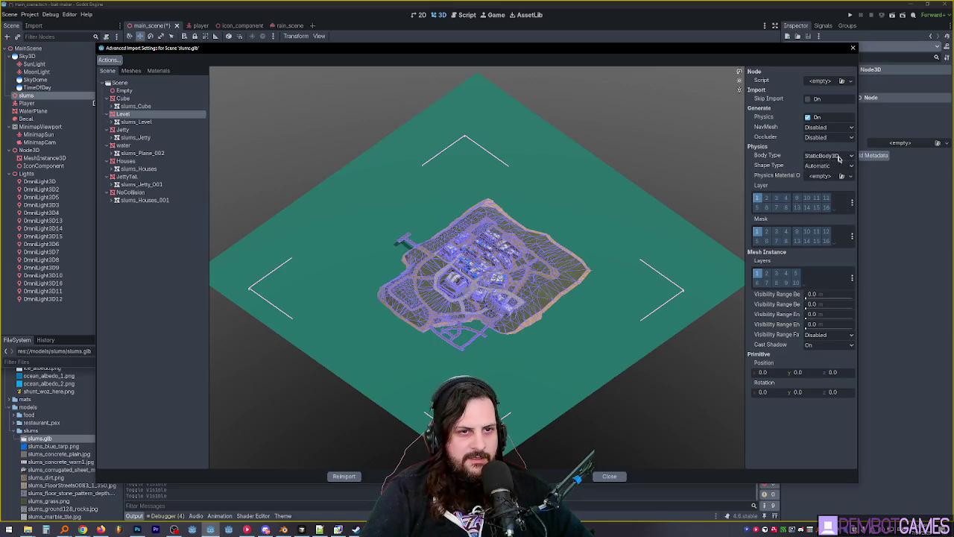
pyautogui.click(840, 157)
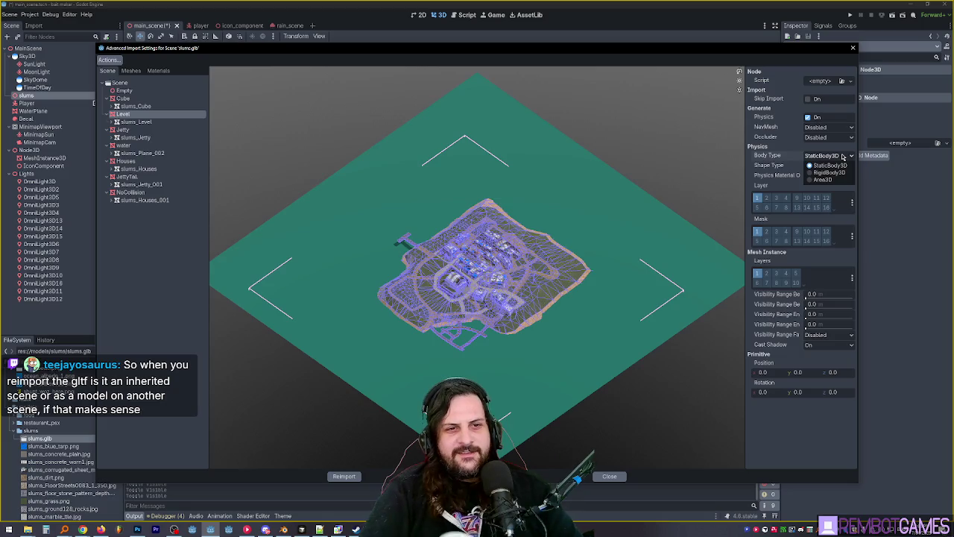
pyautogui.click(829, 164)
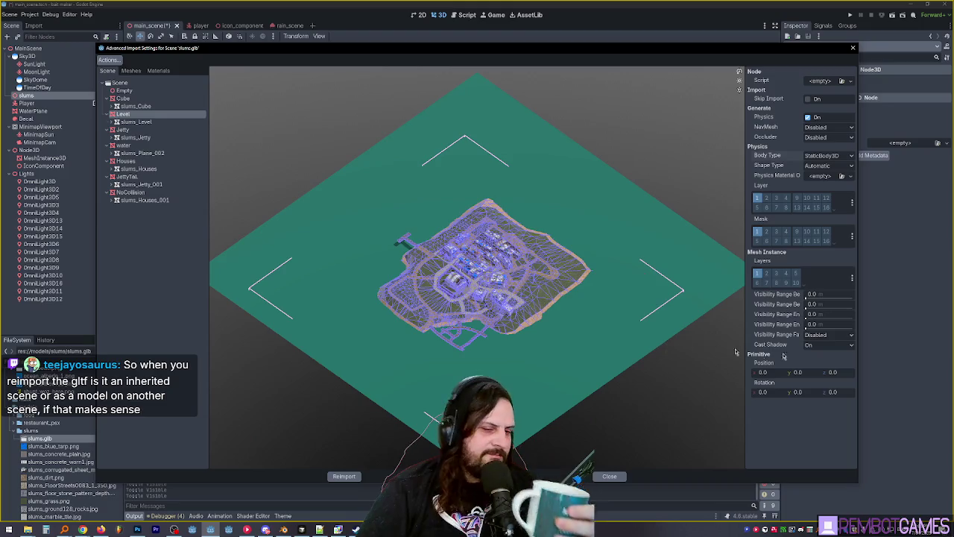
pyautogui.click(610, 479)
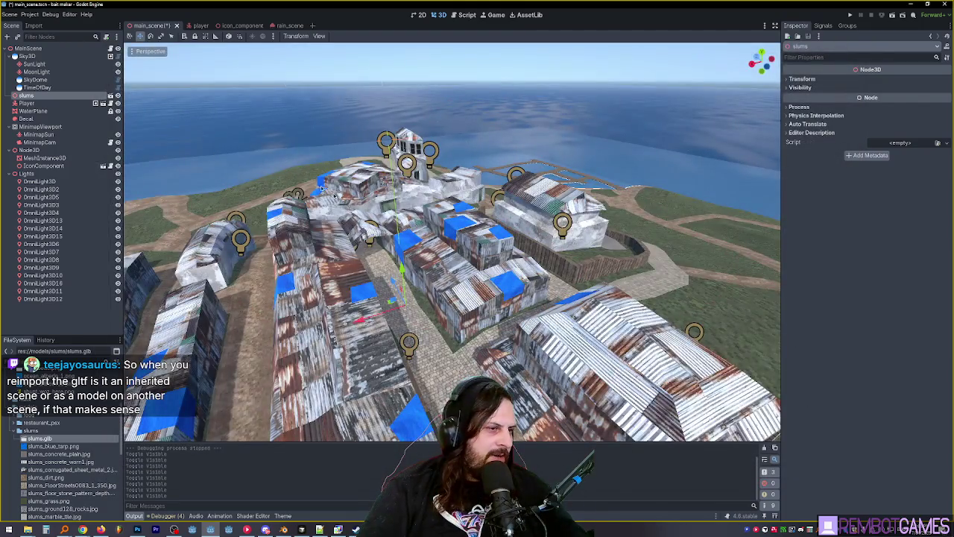
pyautogui.moveTo(400, 276)
pyautogui.mouseDown()
pyautogui.moveTo(527, 270)
pyautogui.moveTo(437, 270)
pyautogui.mouseUp()
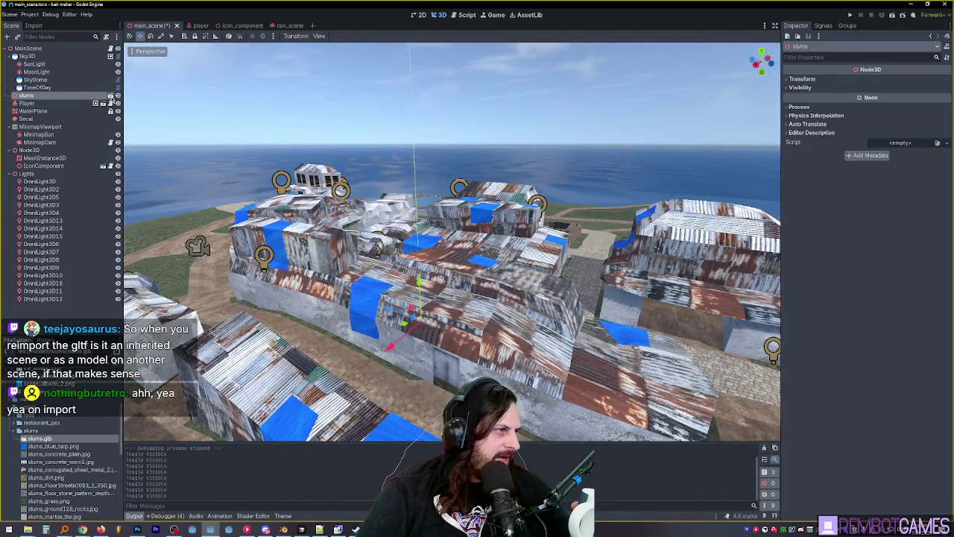
pyautogui.click(110, 96)
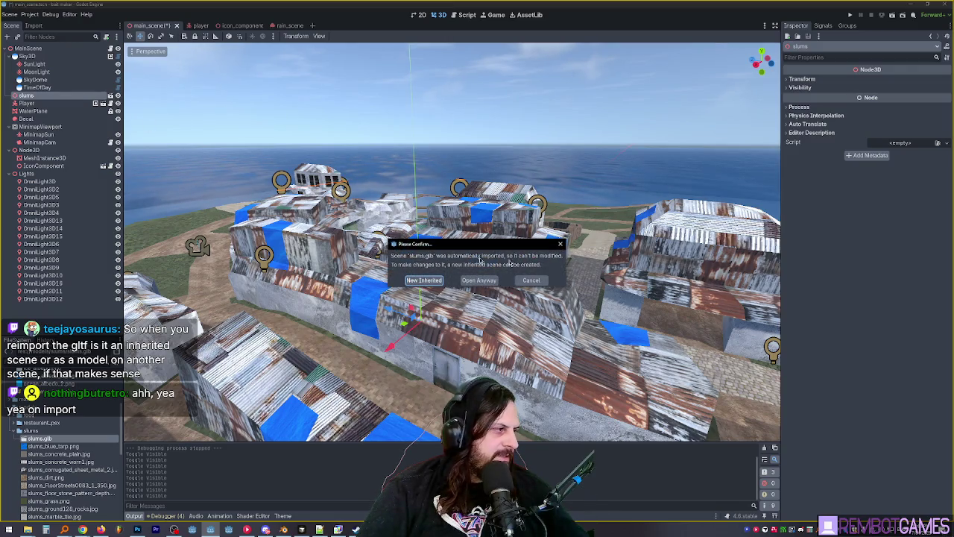
pyautogui.moveTo(499, 240)
pyautogui.mouseDown()
pyautogui.moveTo(419, 205)
pyautogui.moveTo(492, 205)
pyautogui.mouseUp()
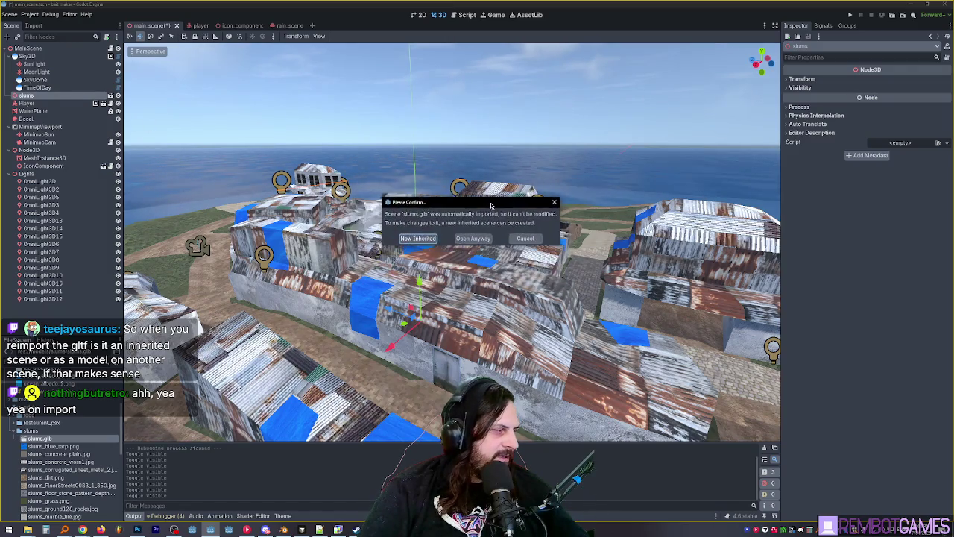
pyautogui.click(526, 239)
pyautogui.click(117, 96)
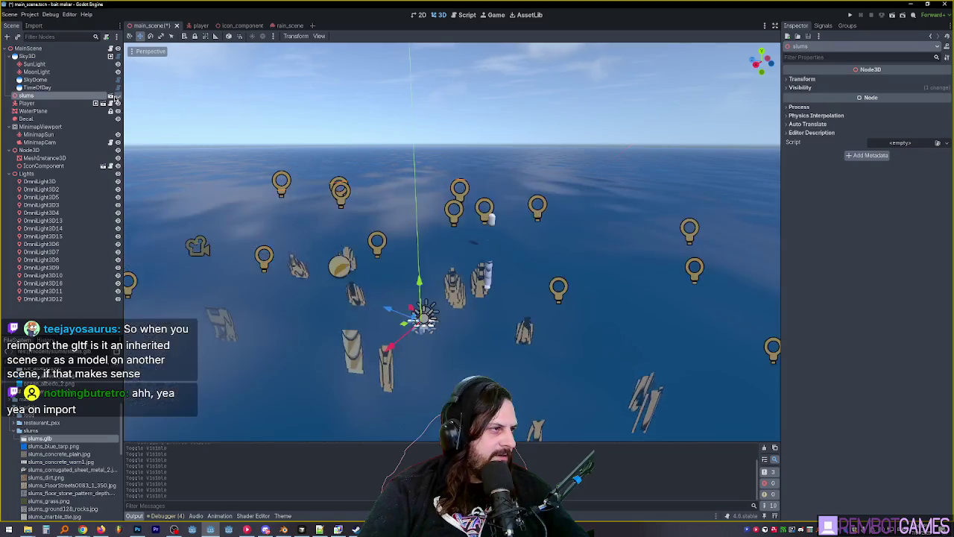
pyautogui.click(117, 96)
pyautogui.click(111, 96)
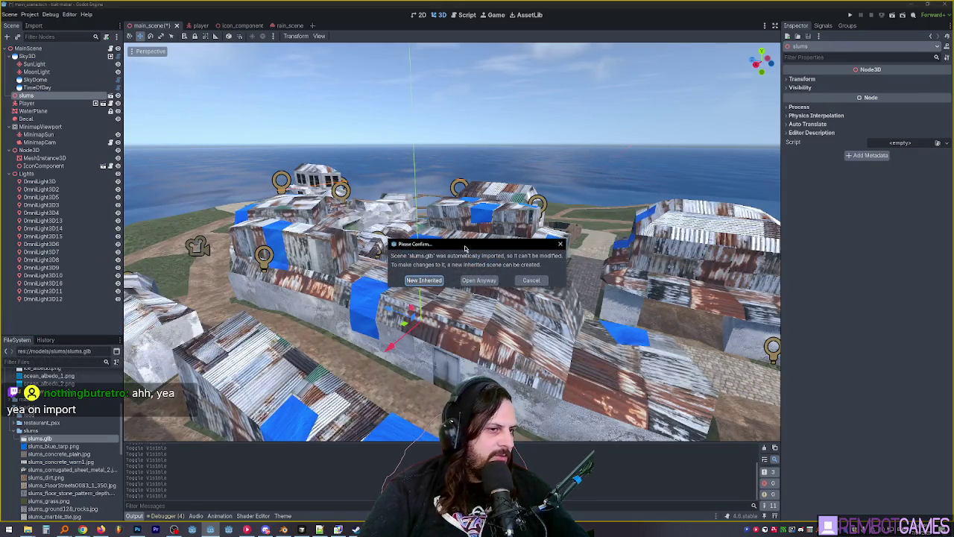
pyautogui.moveTo(465, 248); pyautogui.dragTo(522, 252)
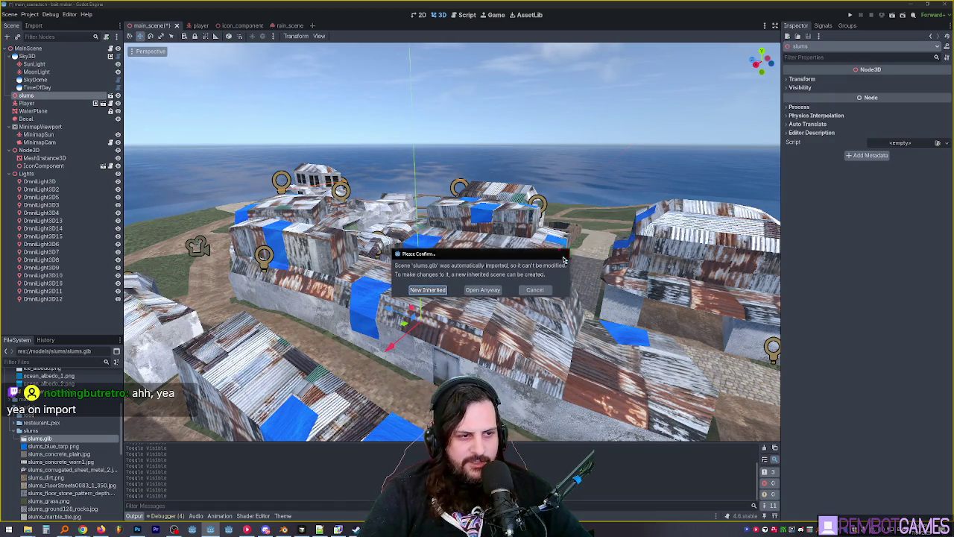
pyautogui.press('Escape')
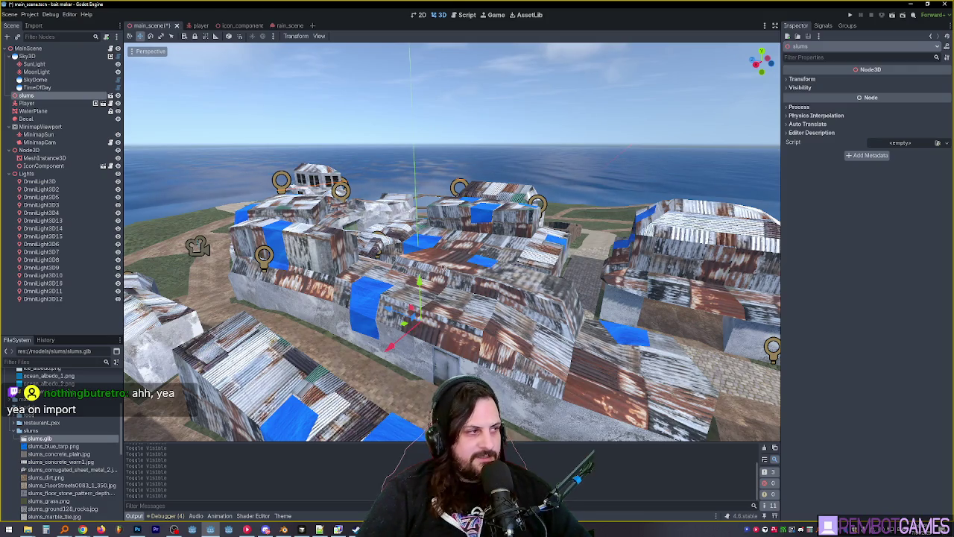
# - Open slums.glb's Advanced Import Settings and orbit the preview to see the whole island
pyautogui.doubleClick(34, 439)
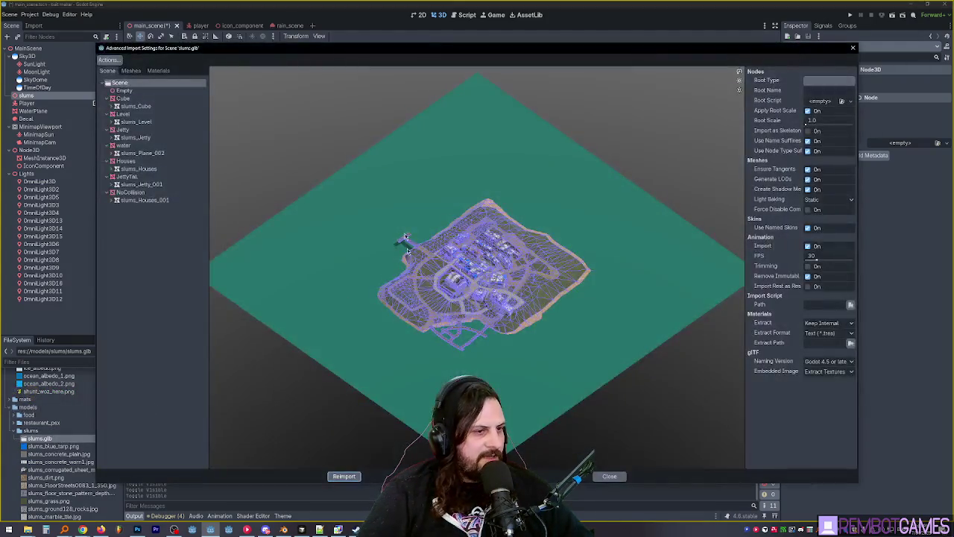
pyautogui.moveTo(401, 264); pyautogui.dragTo(450, 240)
pyautogui.scroll(10, 451, 240)
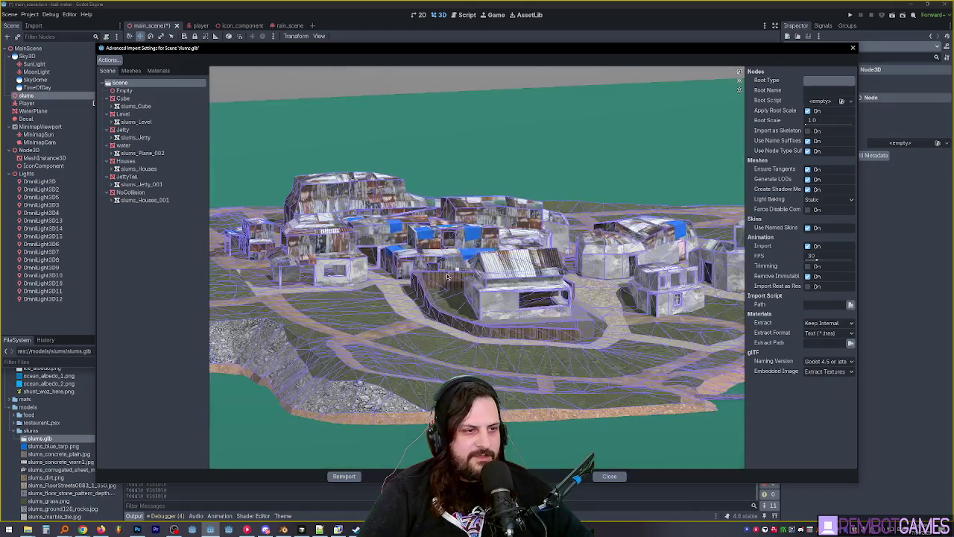
pyautogui.scroll(-5, 506, 285)
pyautogui.moveTo(506, 285); pyautogui.dragTo(514, 298)
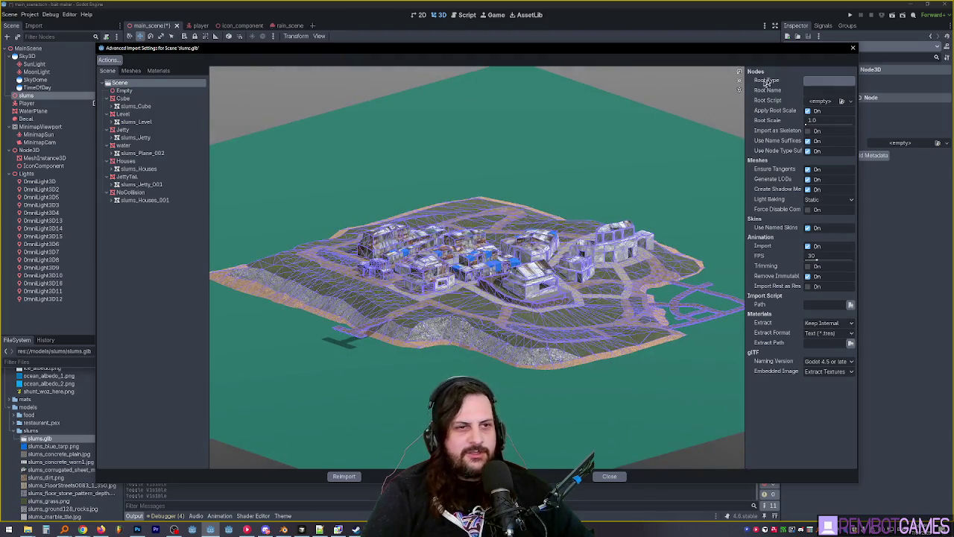
# - Inspect the Cube, Level, slums_Level, slums_Jetty and slums_Plane_002 water entries and the water material
pyautogui.click(146, 98)
pyautogui.click(144, 106)
pyautogui.click(143, 122)
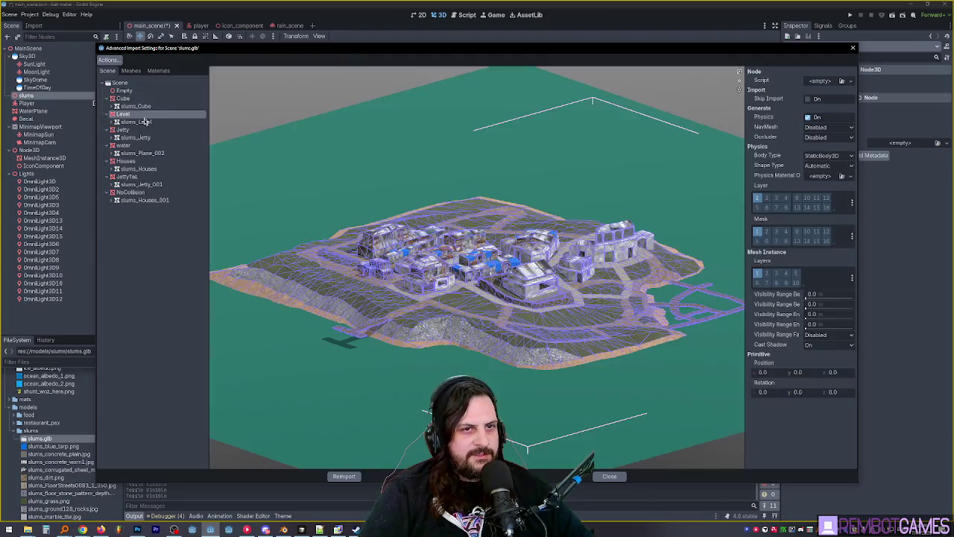
pyautogui.click(141, 137)
pyautogui.click(143, 145)
pyautogui.click(144, 152)
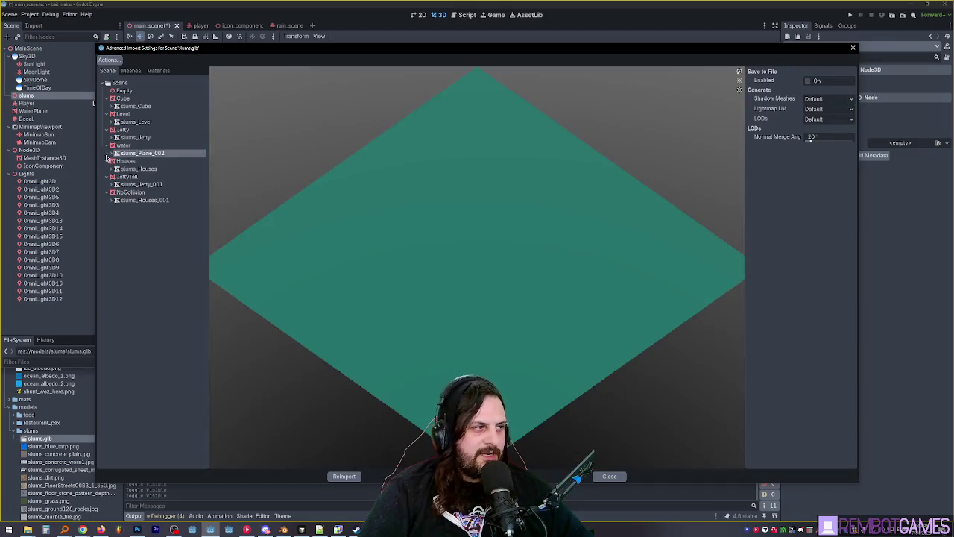
pyautogui.click(111, 153)
pyautogui.click(128, 161)
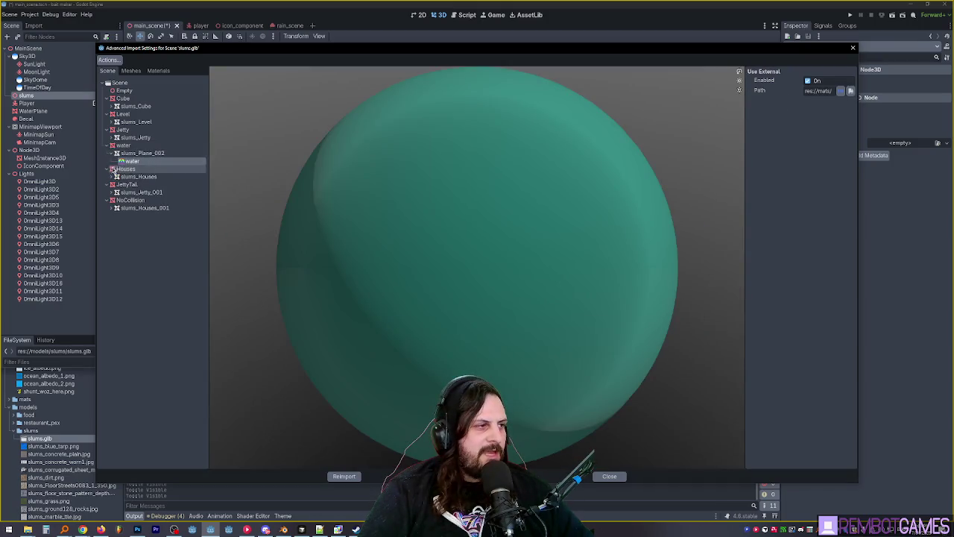
# - Preview the slums_Houses materials, including the Doors material
pyautogui.click(111, 169)
pyautogui.click(112, 169)
pyautogui.click(116, 177)
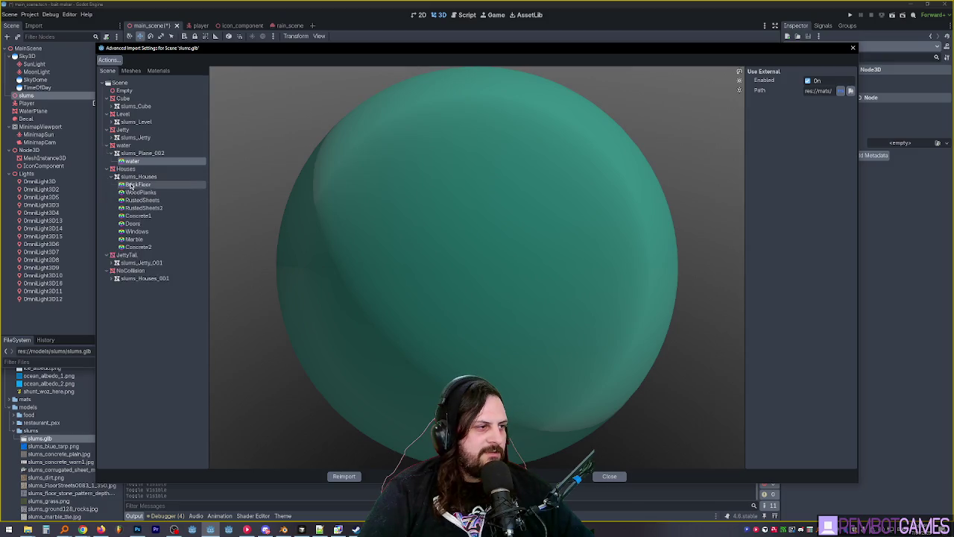
pyautogui.click(133, 184)
pyautogui.click(138, 215)
pyautogui.click(132, 224)
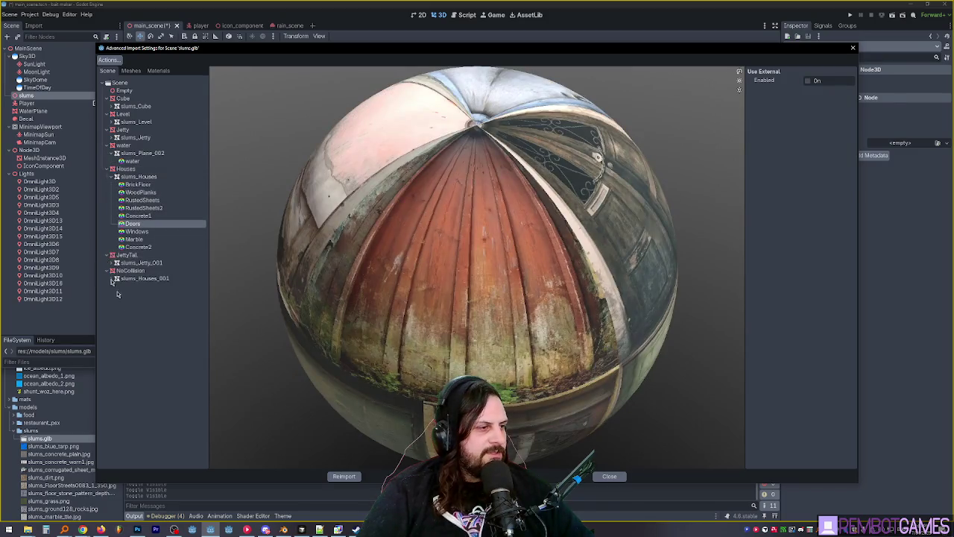
# - Expand slums_Level and preview its BrickFloor and Dirt1 materials
pyautogui.click(117, 121)
pyautogui.click(131, 144)
pyautogui.click(131, 137)
pyautogui.click(136, 130)
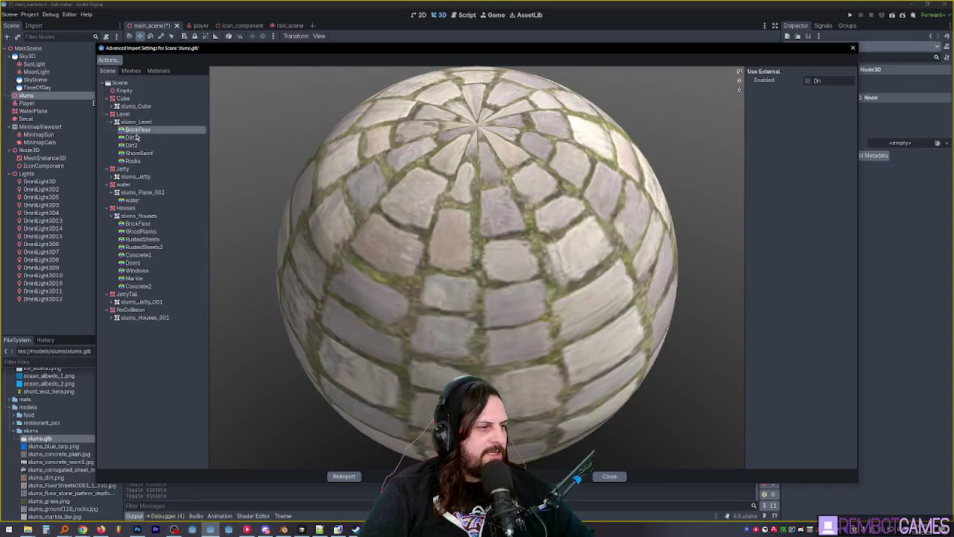
pyautogui.click(136, 137)
pyautogui.click(139, 263)
pyautogui.click(134, 137)
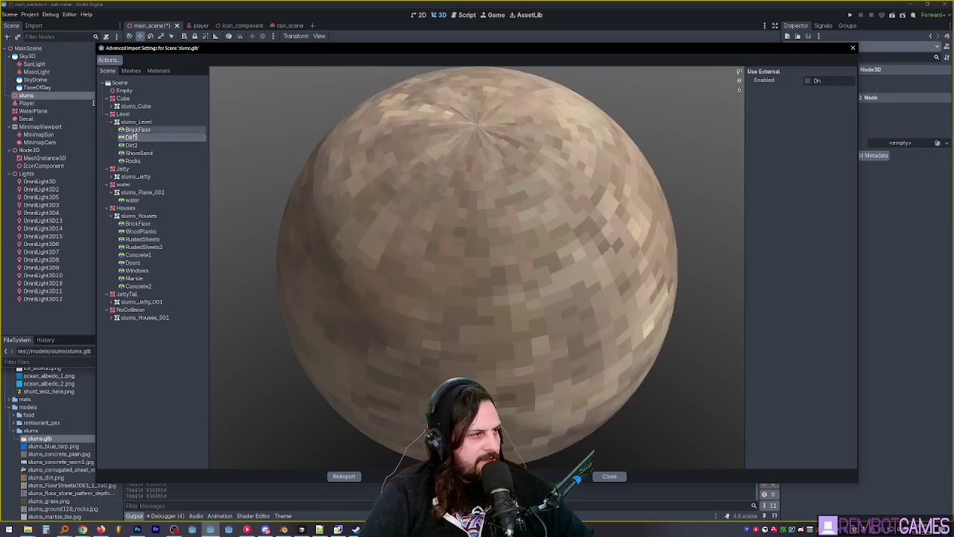
pyautogui.click(136, 130)
# - Compare the houses' BrickFloor with the level's Dirt1, ShoreSand, Rocks and BrickFloor materials
pyautogui.click(138, 224)
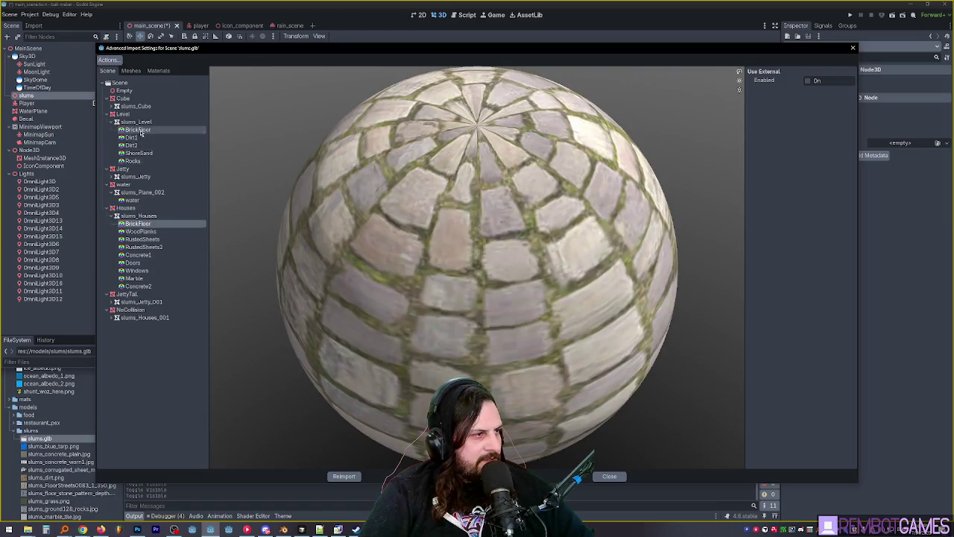
pyautogui.click(132, 137)
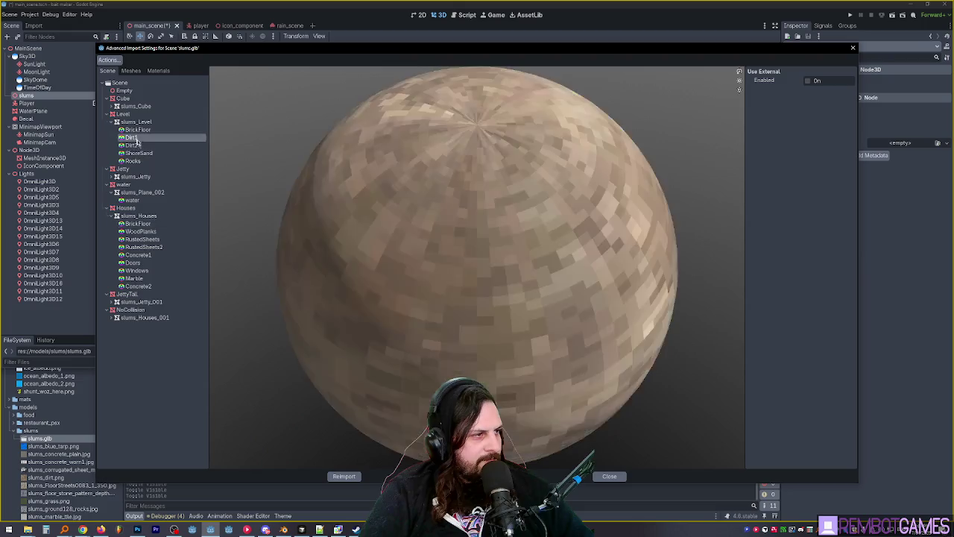
pyautogui.click(138, 153)
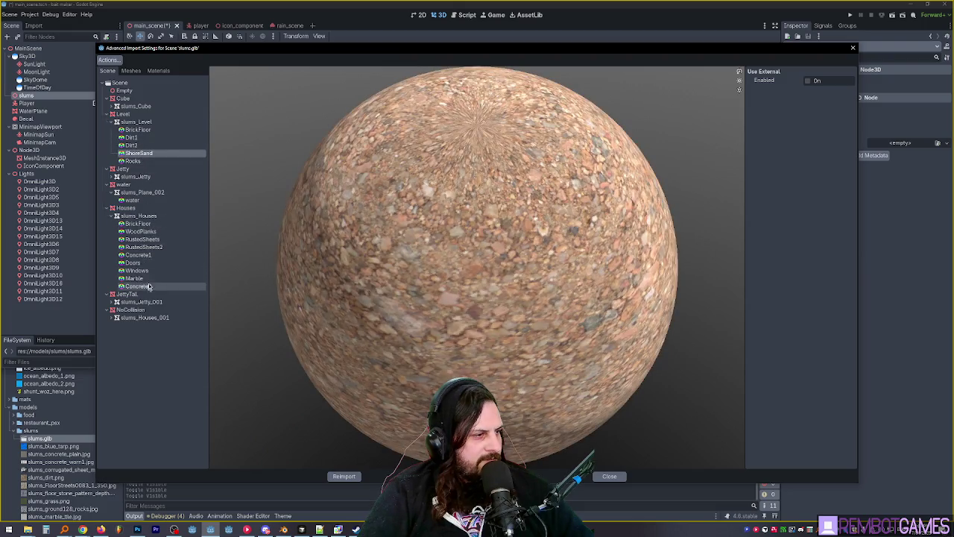
pyautogui.click(133, 161)
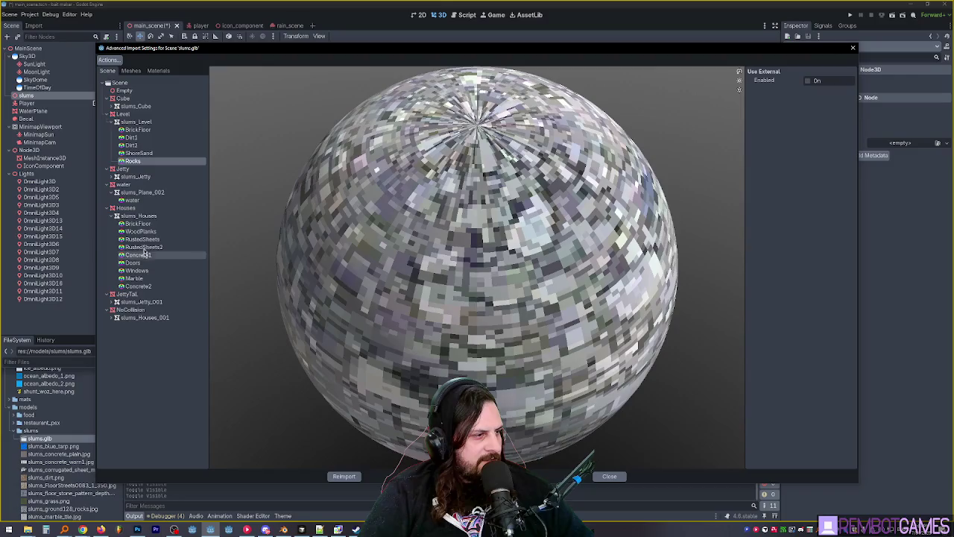
pyautogui.click(131, 137)
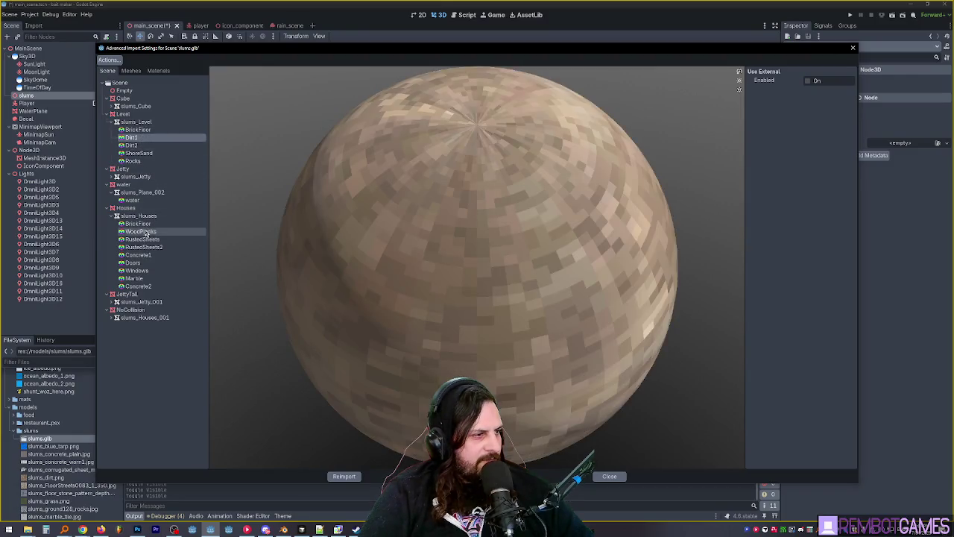
pyautogui.click(138, 129)
pyautogui.click(159, 225)
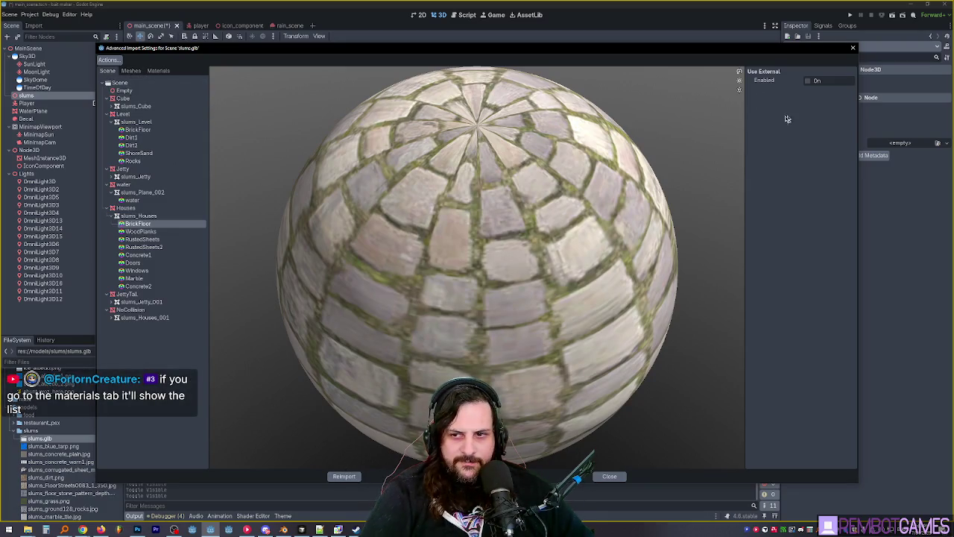
# - Confirm WoodPlanks uses external res://mats/wood_planks.tres, then close the import settings and view the fence
pyautogui.click(153, 73)
pyautogui.click(119, 106)
pyautogui.click(133, 128)
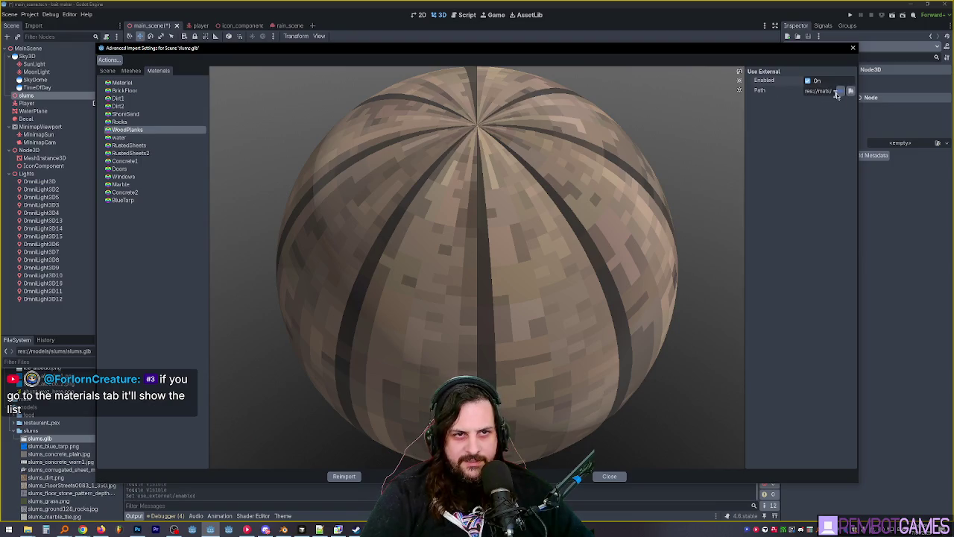
pyautogui.moveTo(745, 97); pyautogui.dragTo(578, 108)
pyautogui.doubleClick(771, 91)
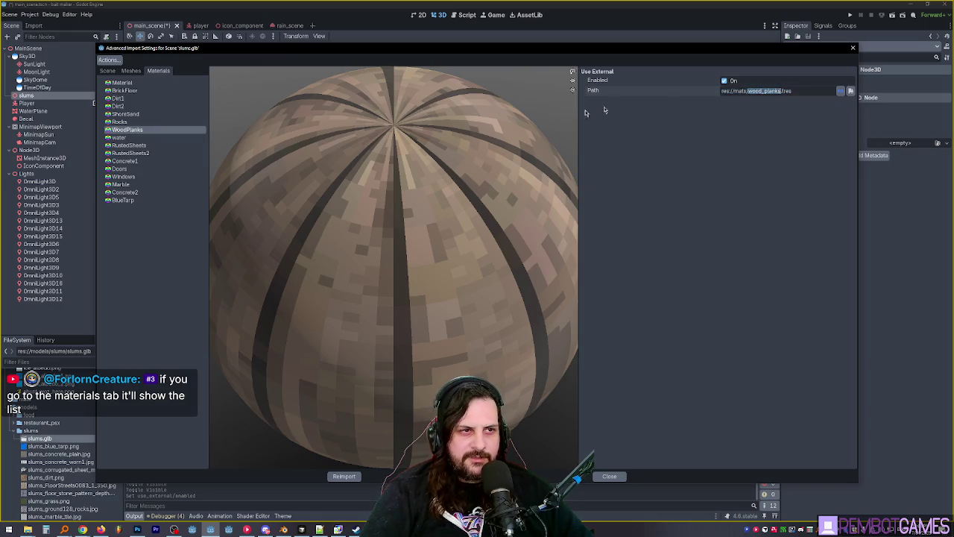
pyautogui.moveTo(578, 111)
pyautogui.mouseDown()
pyautogui.moveTo(655, 110)
pyautogui.moveTo(601, 108)
pyautogui.mouseUp()
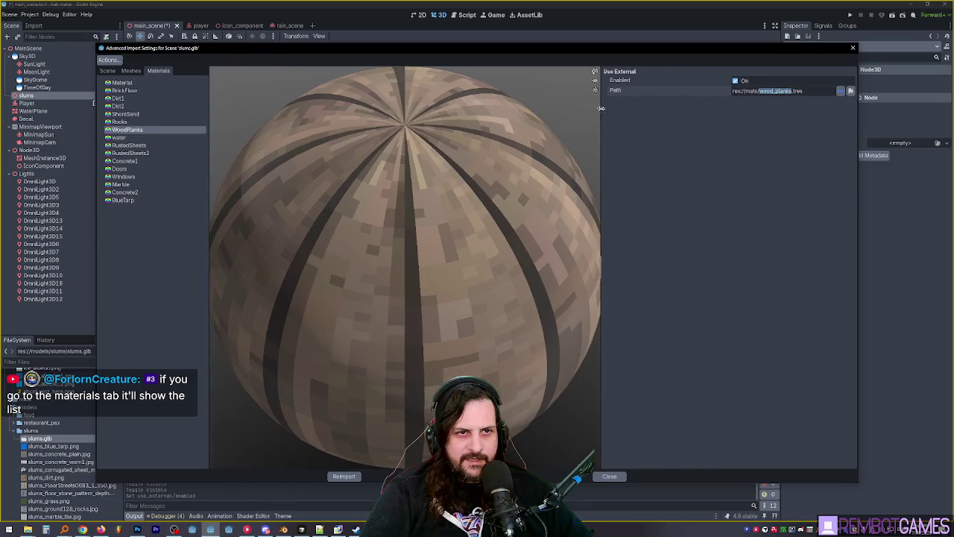
pyautogui.tripleClick(771, 91)
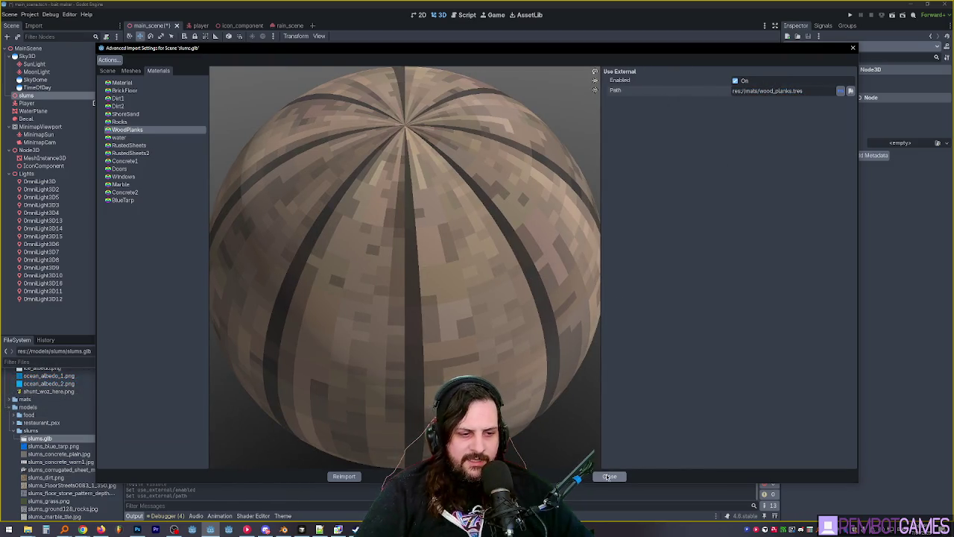
pyautogui.click(736, 81)
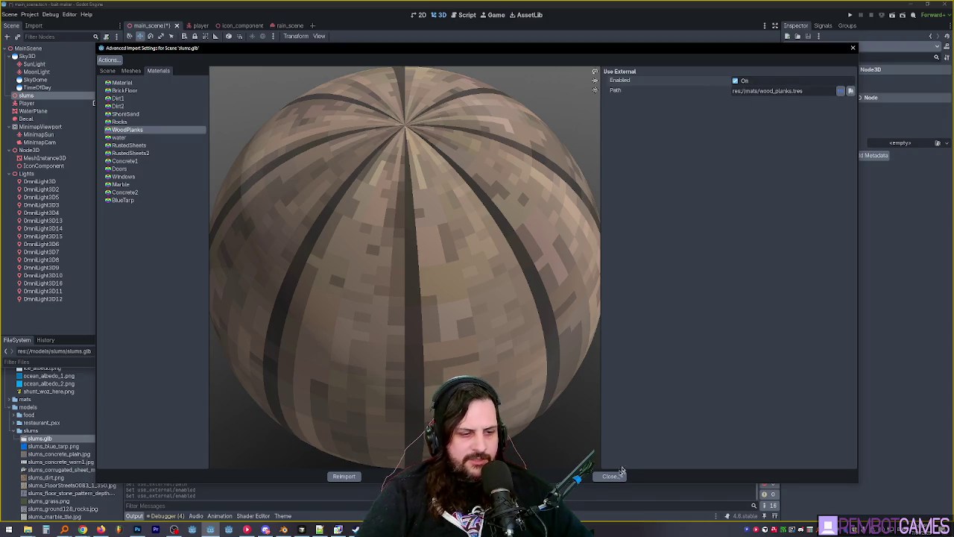
pyautogui.click(359, 478)
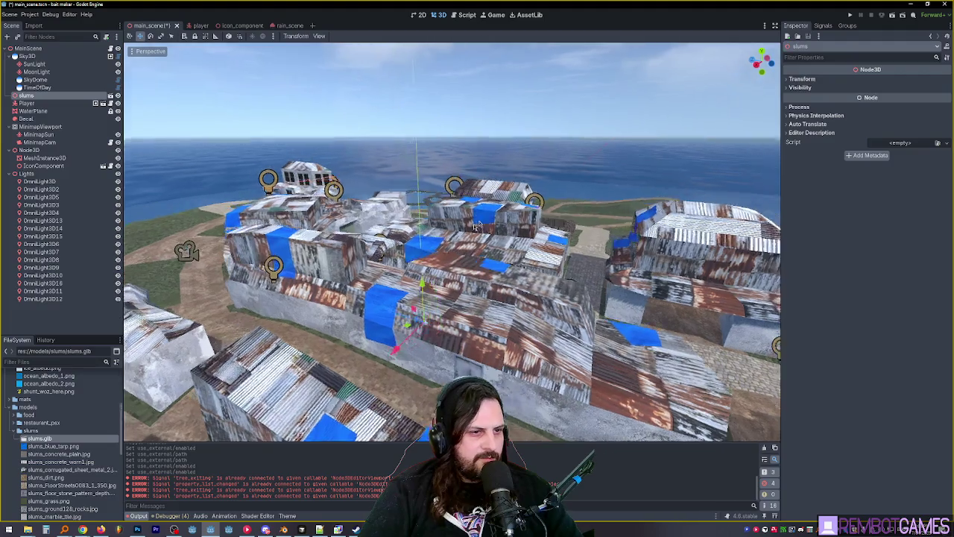
pyautogui.scroll(-10, 431, 226)
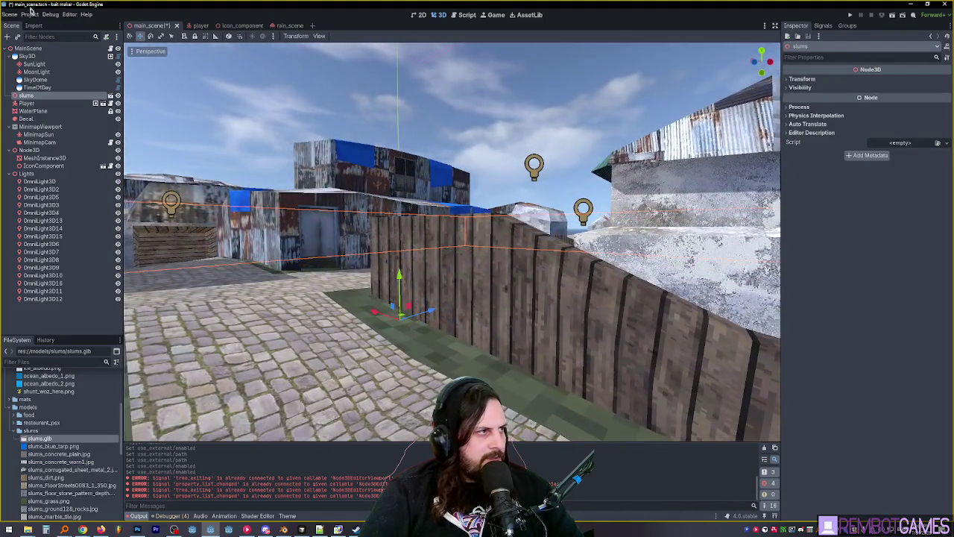
# - In Project Settings' Shader Globals, set vertex_snap_intensity to 1 and close the window
pyautogui.click(30, 14)
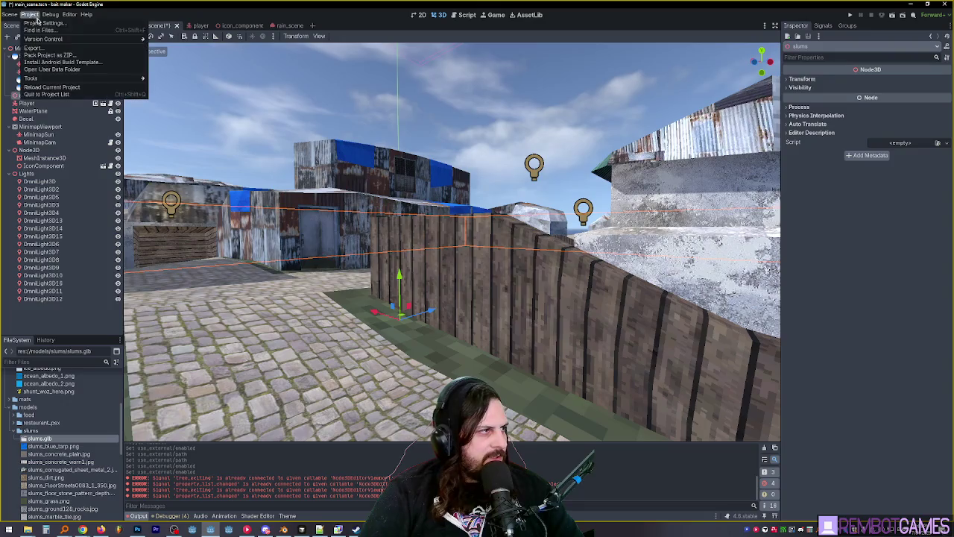
pyautogui.click(52, 24)
pyautogui.click(418, 156)
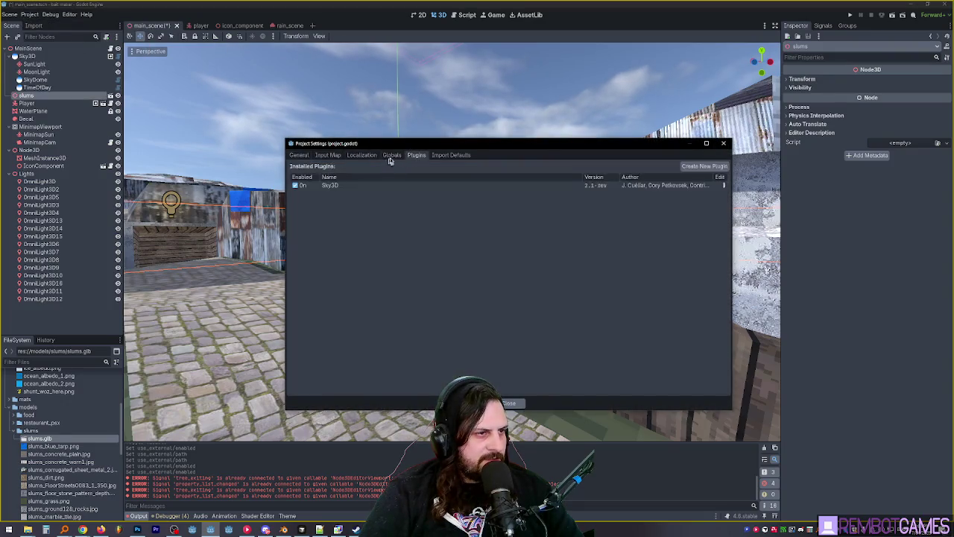
pyautogui.click(392, 156)
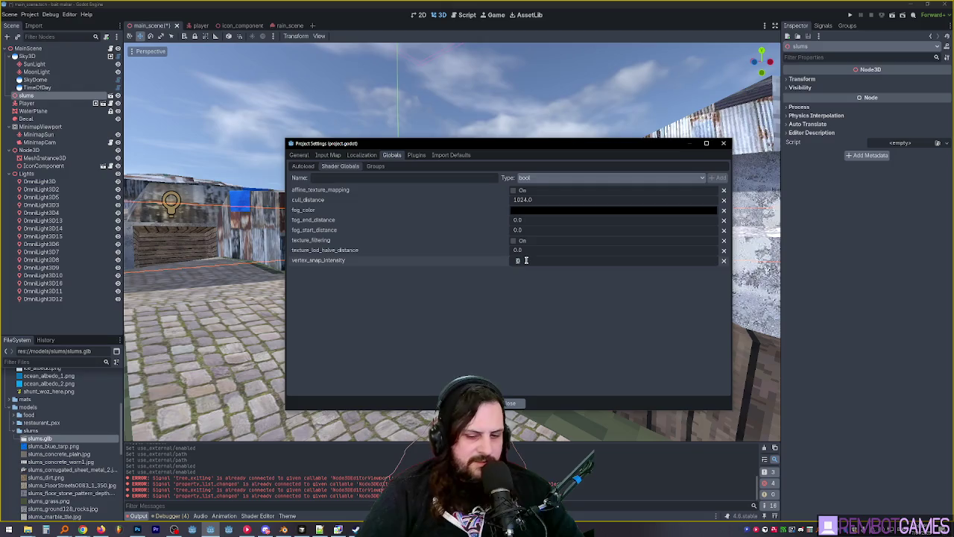
pyautogui.scroll(-1, 526, 260)
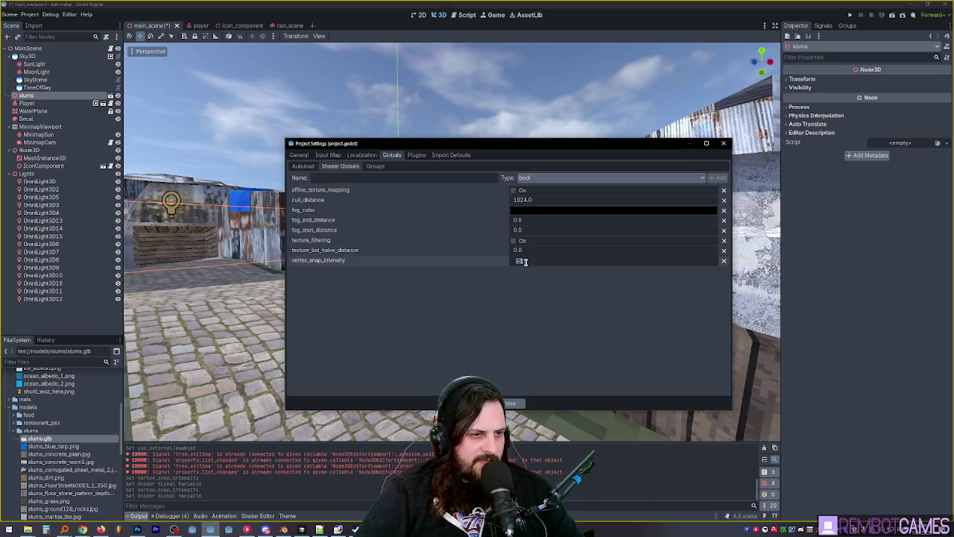
pyautogui.click(509, 403)
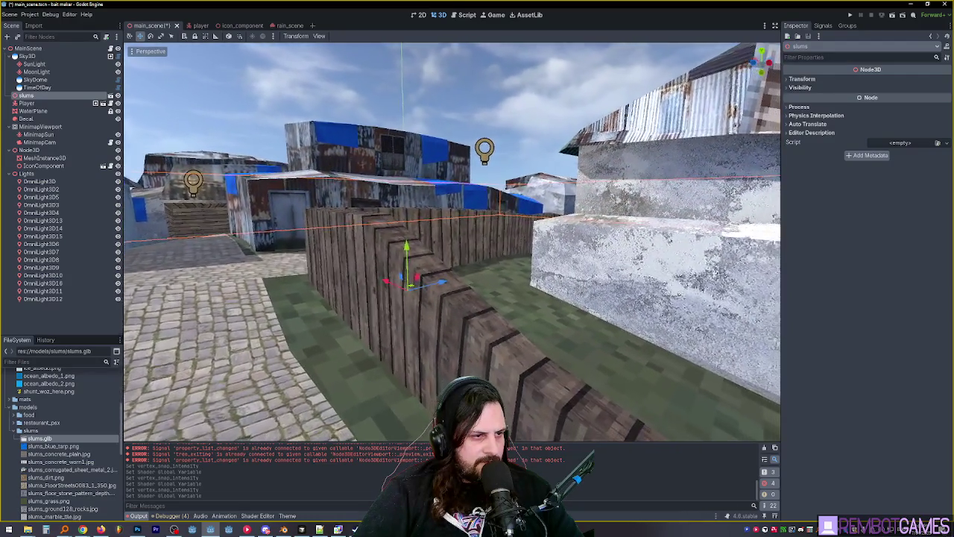
# - Run the project with F5 and walk the slums level in first person
pyautogui.press('F5')
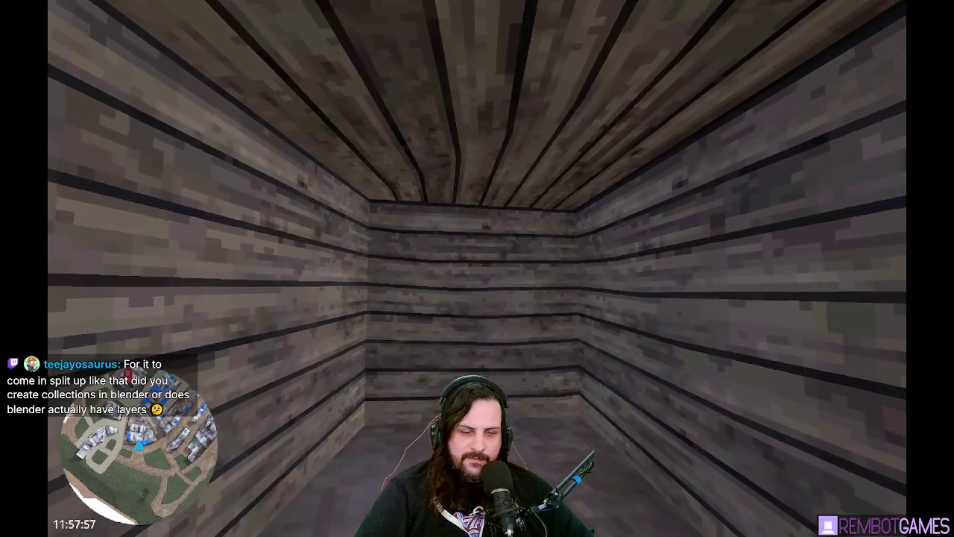
# - Switch to the Blender slums file and frame the whole village of houses in object mode
pyautogui.hotkey('alt', 'Tab')
pyautogui.press('Tab')
pyautogui.press('Tab')
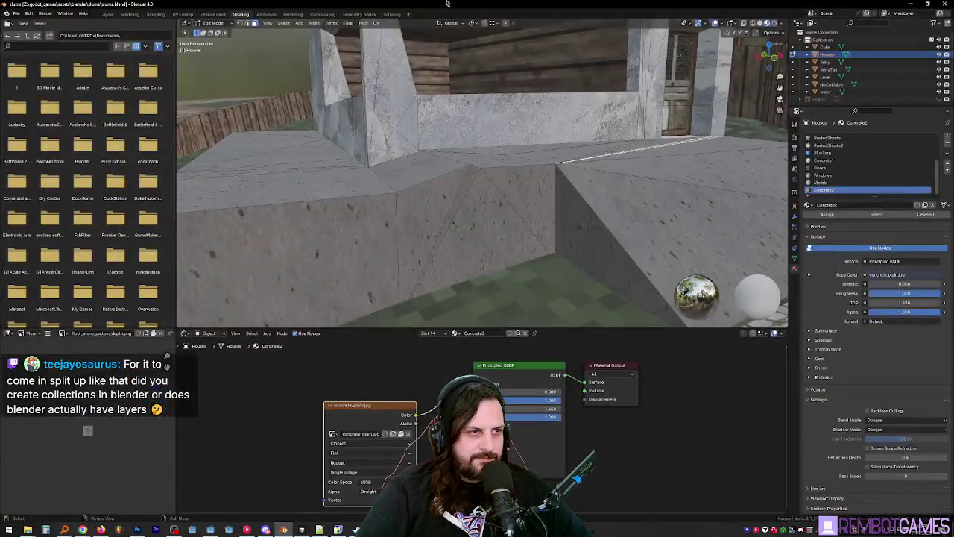
pyautogui.moveTo(838, 105)
pyautogui.mouseDown()
pyautogui.moveTo(838, 195)
pyautogui.moveTo(838, 157)
pyautogui.mouseUp()
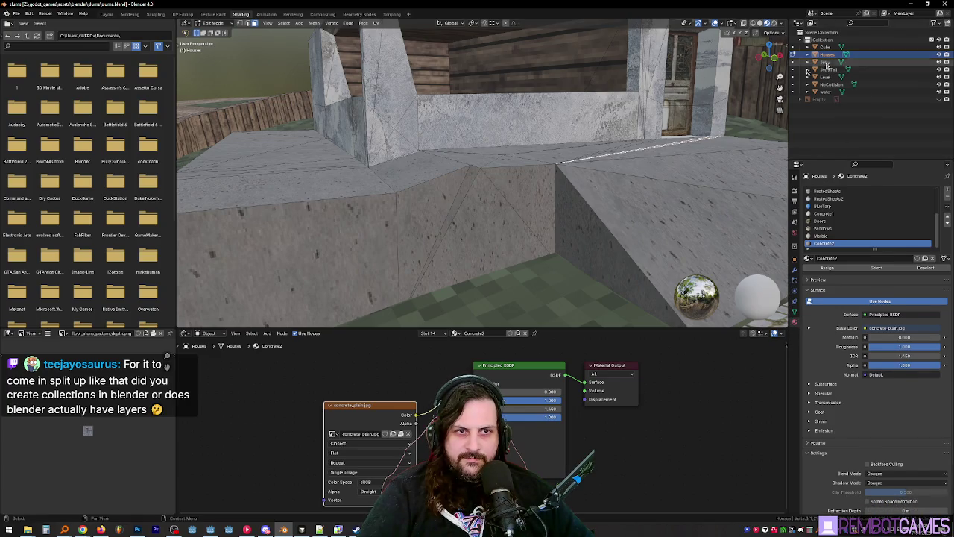
pyautogui.press('Home')
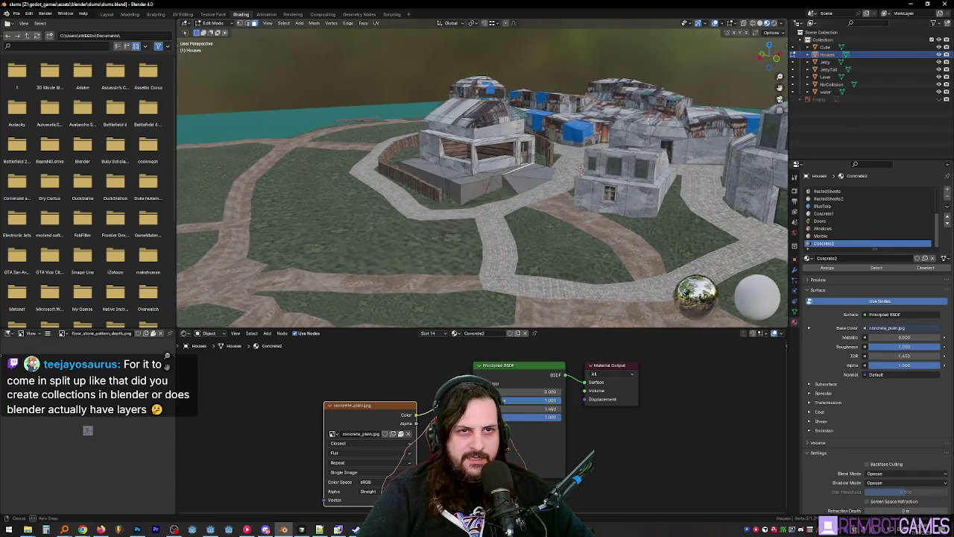
pyautogui.press('Tab')
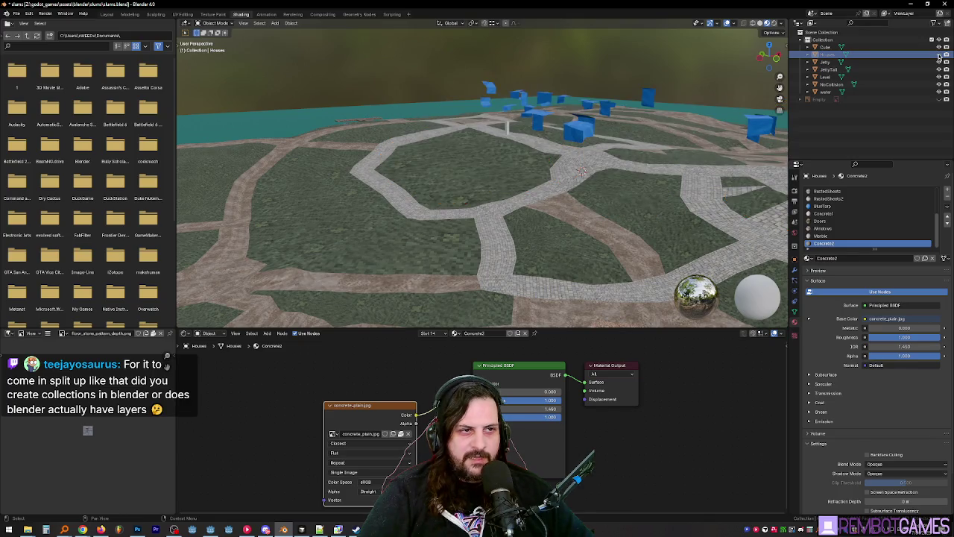
pyautogui.press('KP_Decimal')
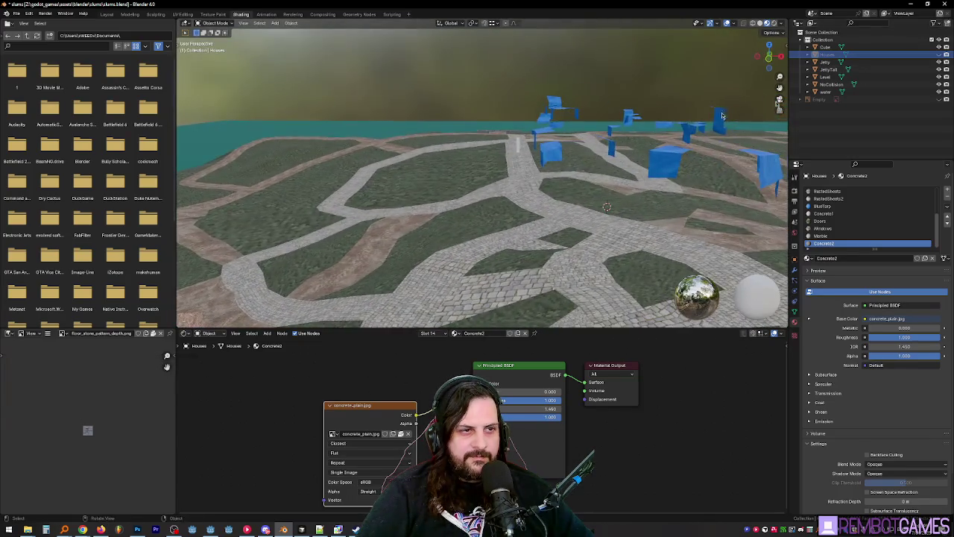
# - Toggle the Houses collection's visibility on and off to compare, then show it again
pyautogui.click(938, 54)
pyautogui.click(939, 54)
pyautogui.click(939, 54)
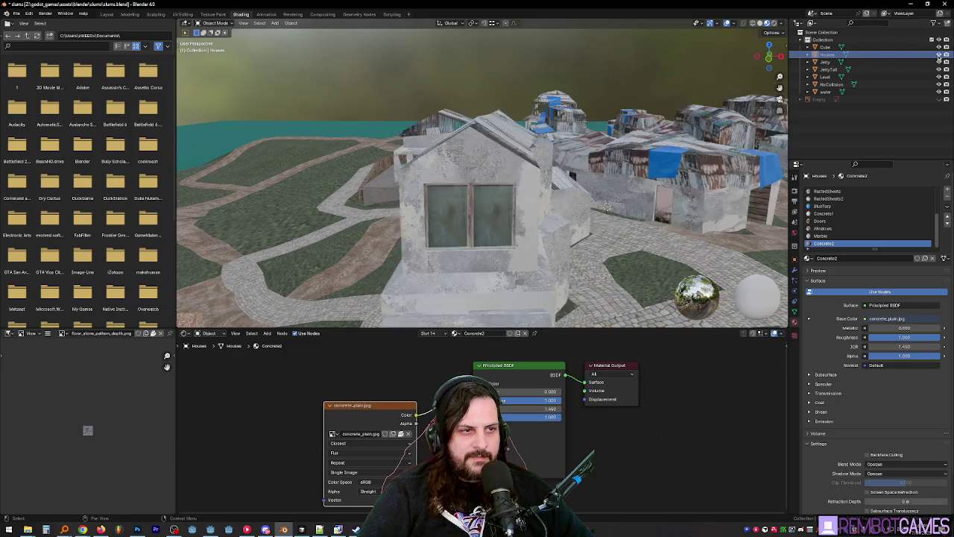
pyautogui.click(939, 54)
pyautogui.click(938, 54)
pyautogui.click(938, 54)
pyautogui.click(938, 54)
pyautogui.click(938, 55)
pyautogui.click(938, 54)
pyautogui.click(938, 54)
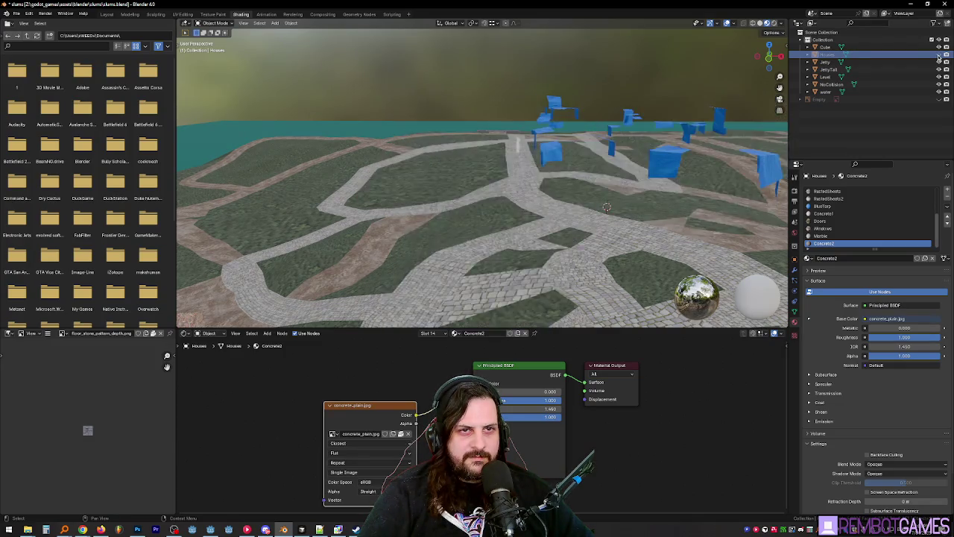
pyautogui.click(938, 54)
pyautogui.click(938, 54)
pyautogui.click(939, 55)
pyautogui.press('KP_Decimal')
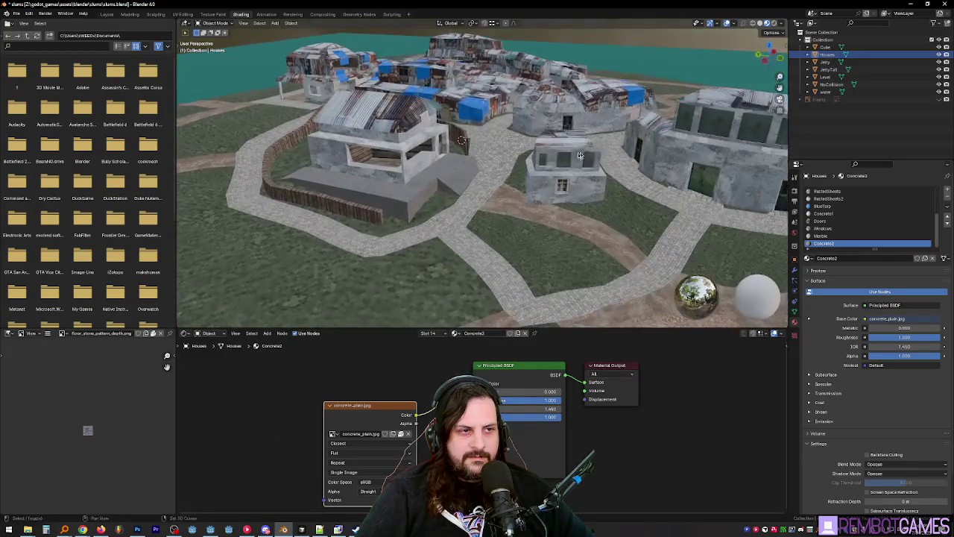
# - Enter mesh editing on the houses and select a house face to check its material
pyautogui.press('Tab')
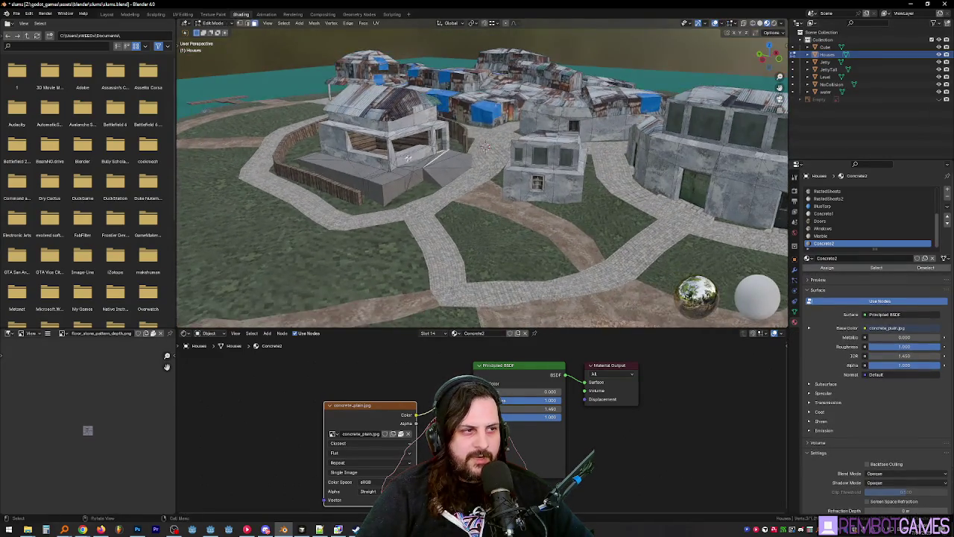
pyautogui.scroll(3, 462, 161)
pyautogui.click(462, 160)
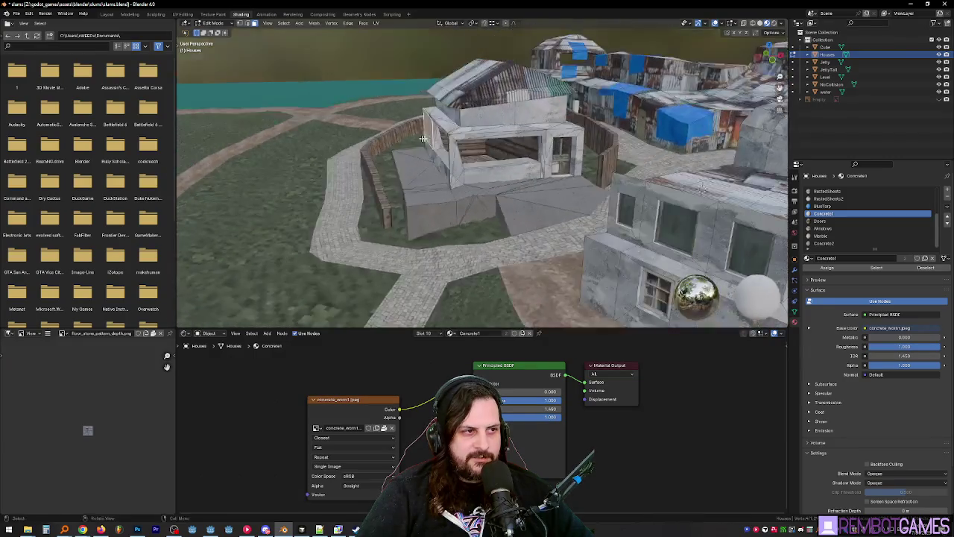
pyautogui.scroll(-3, 520, 132)
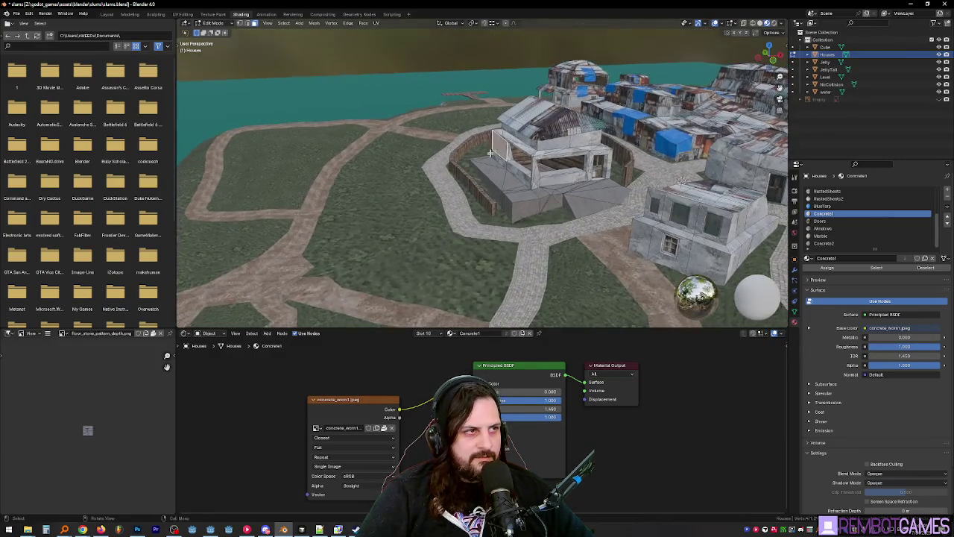
pyautogui.scroll(3, 507, 137)
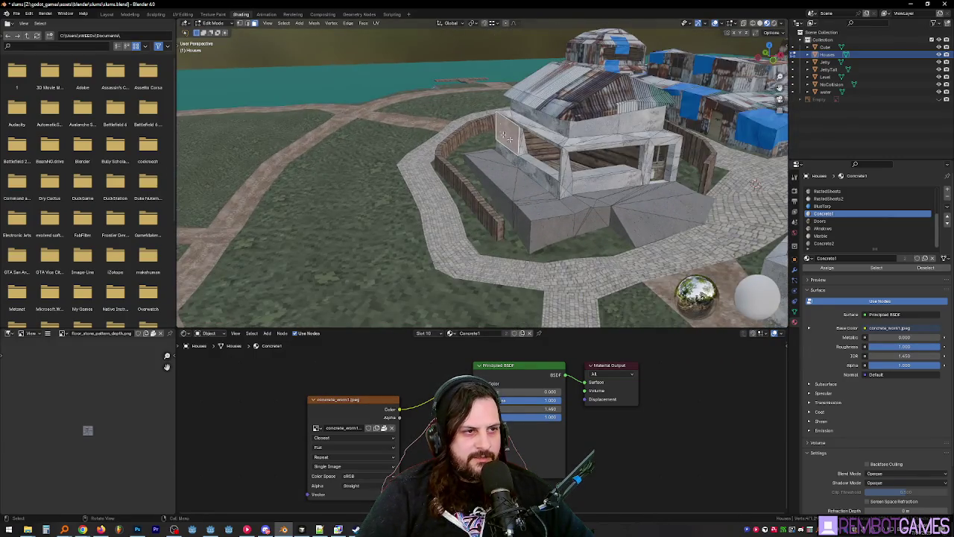
# - Add a new cube, move it near the houses and scale it down
pyautogui.click(299, 23)
pyautogui.click(309, 42)
pyautogui.scroll(-4, 579, 194)
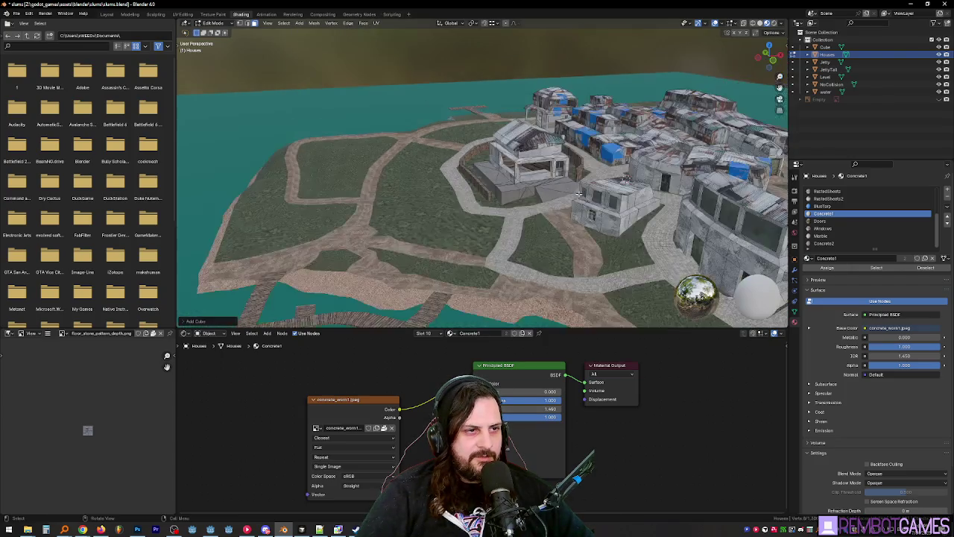
pyautogui.press('g')
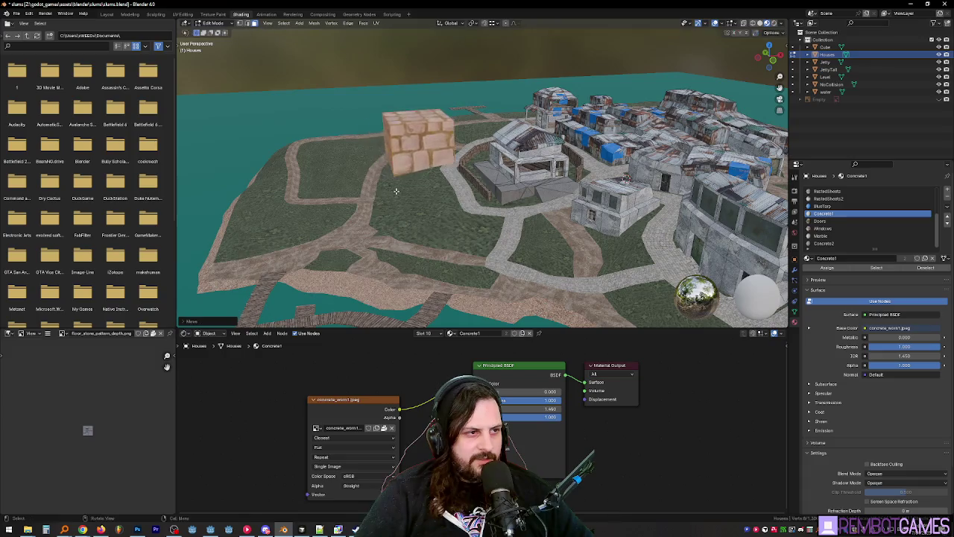
pyautogui.click(477, 235)
pyautogui.scroll(5, 478, 234)
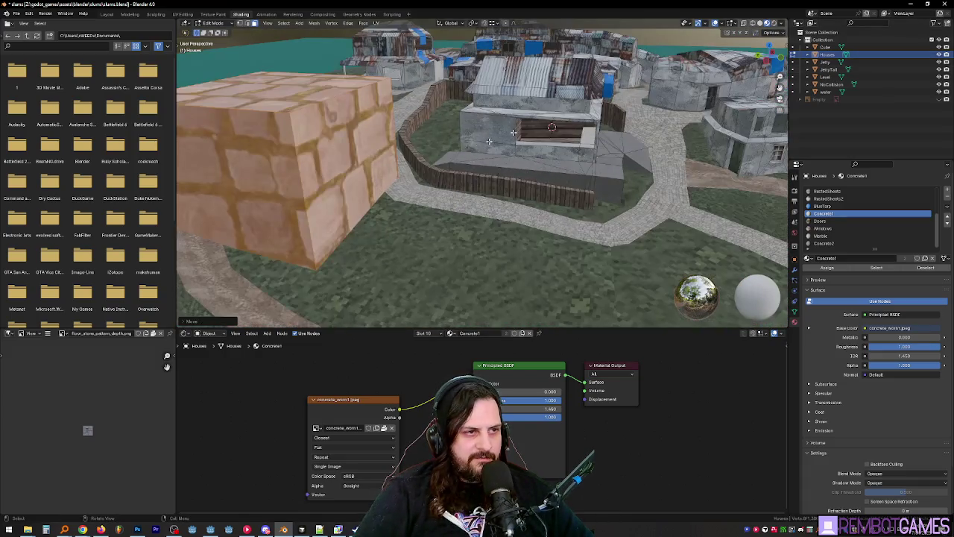
pyautogui.scroll(-5, 481, 196)
pyautogui.press('s')
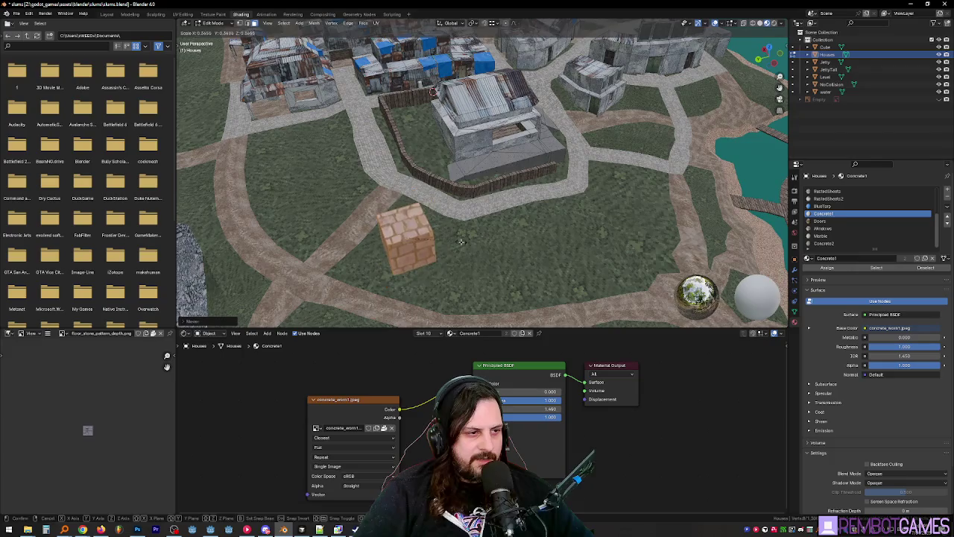
pyautogui.click(485, 275)
# - In top view, rotate the cube 45° and place it on the grass beside the dirt path
pyautogui.press('`')
pyautogui.click(444, 141)
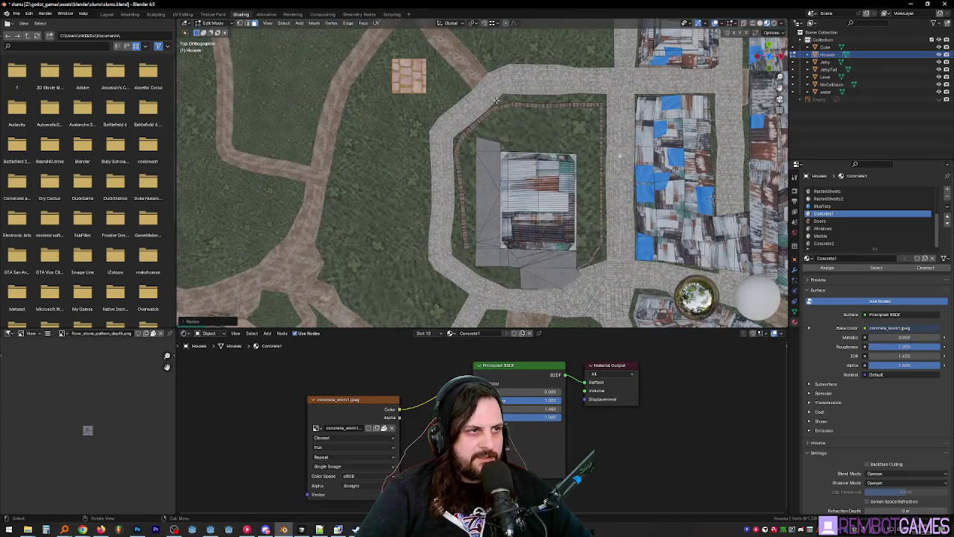
pyautogui.write('r45')
pyautogui.press('Return')
pyautogui.press('g')
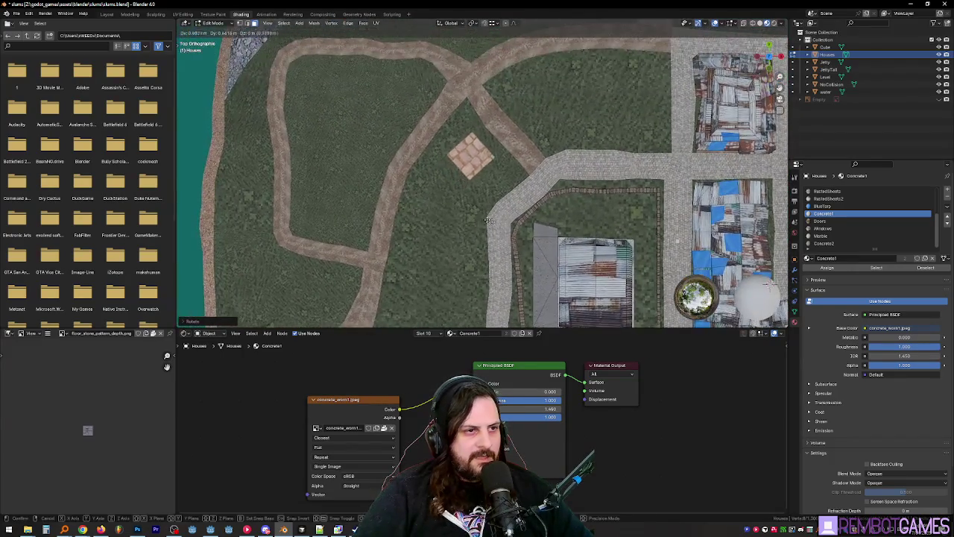
pyautogui.click(513, 236)
pyautogui.moveTo(513, 237)
pyautogui.mouseDown()
pyautogui.moveTo(516, 216)
pyautogui.moveTo(485, 219)
pyautogui.moveTo(503, 209)
pyautogui.moveTo(516, 217)
pyautogui.mouseUp()
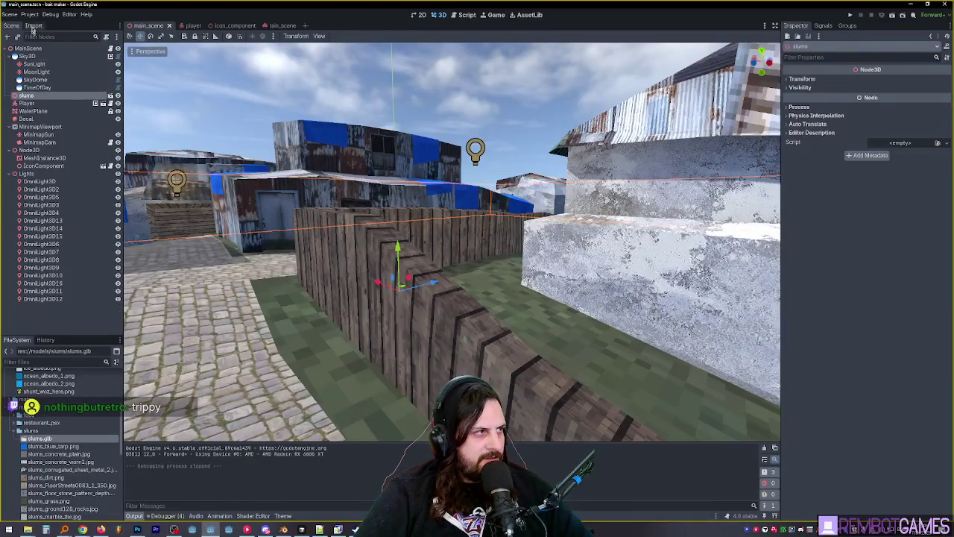
# - Set the vertex_snap_intensity shader global to 0 in Project Settings
pyautogui.click(31, 15)
pyautogui.click(35, 24)
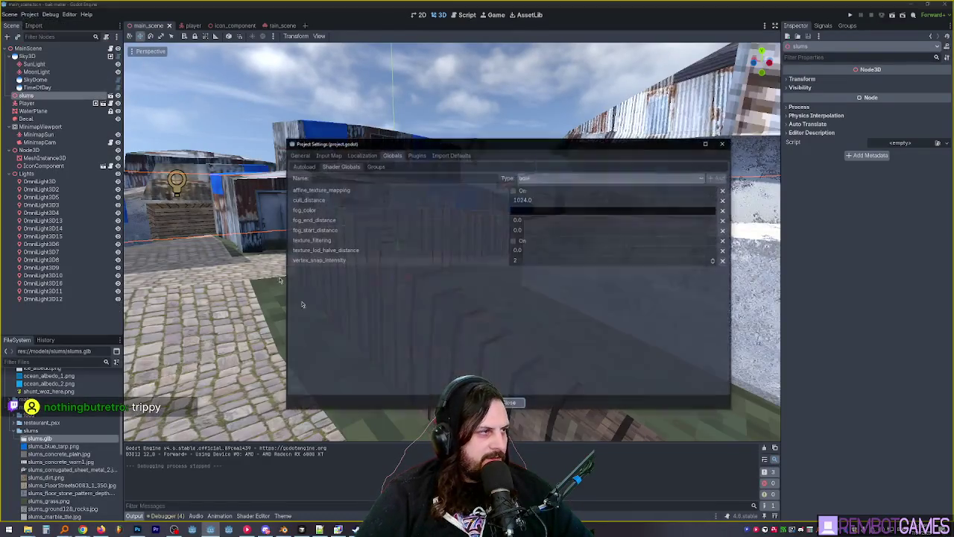
pyautogui.doubleClick(540, 261)
pyautogui.write('0')
pyautogui.press('Return')
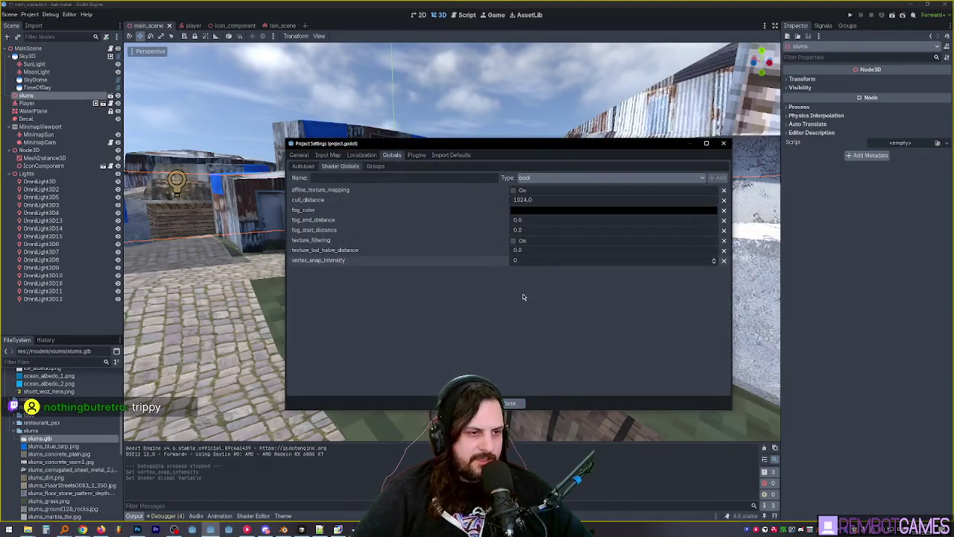
pyautogui.click(511, 404)
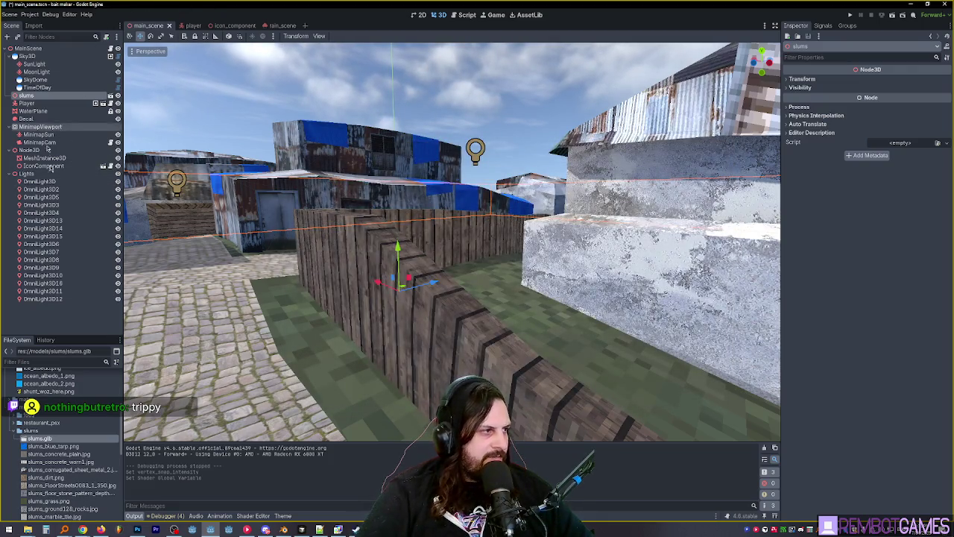
# - Open the wood_planks material from the mats folder and inspect its preview
pyautogui.scroll(5, 45, 411)
pyautogui.scroll(-2, 5, 404)
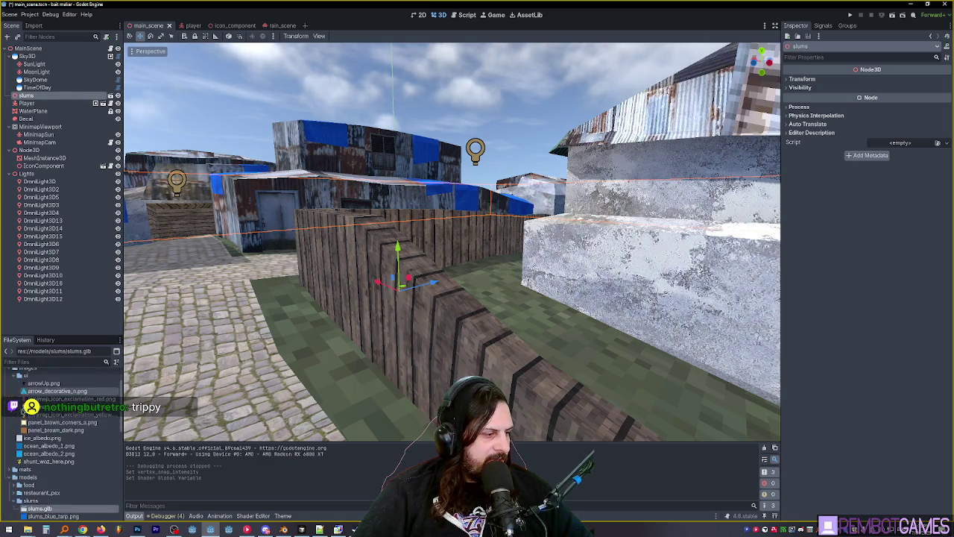
pyautogui.click(11, 470)
pyautogui.doubleClick(52, 509)
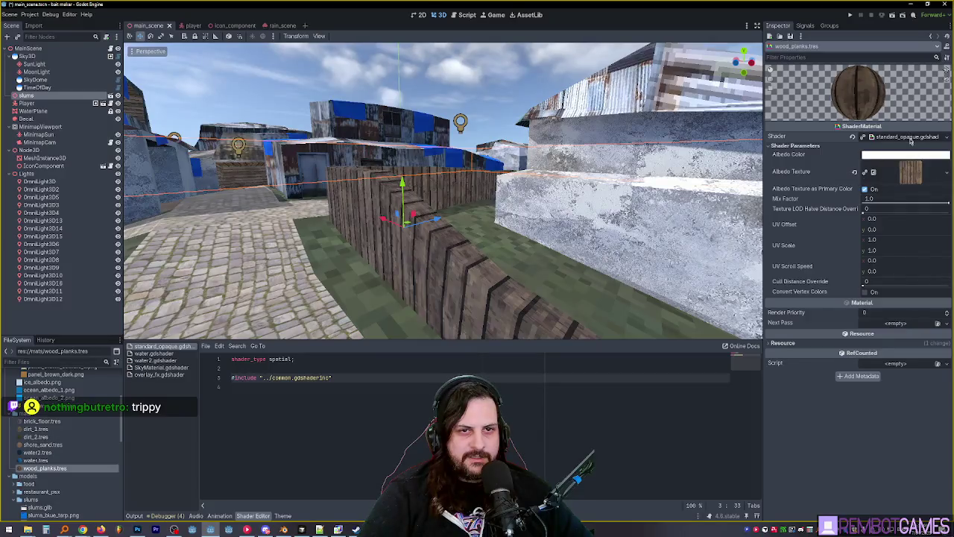
pyautogui.scroll(-5, 69, 498)
pyautogui.scroll(-10, 69, 498)
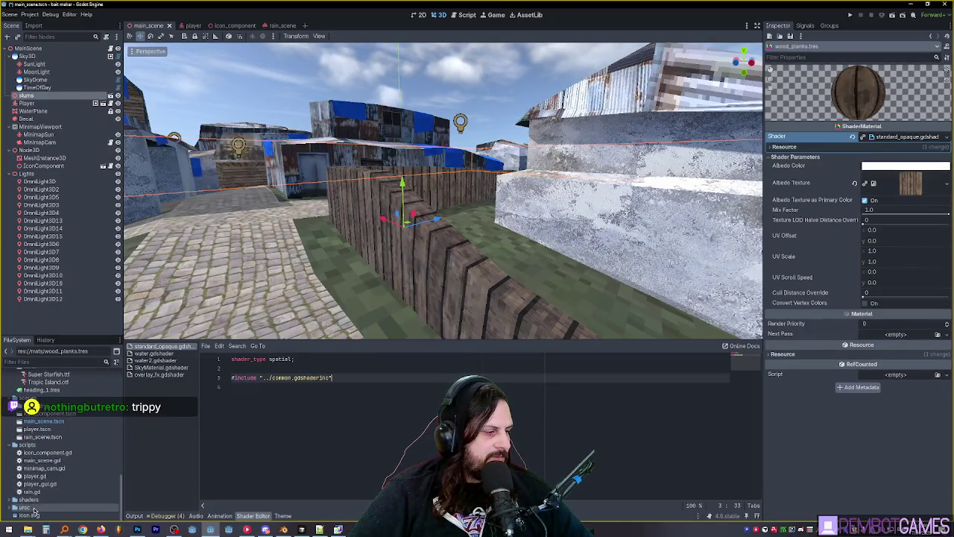
pyautogui.scroll(15, 33, 512)
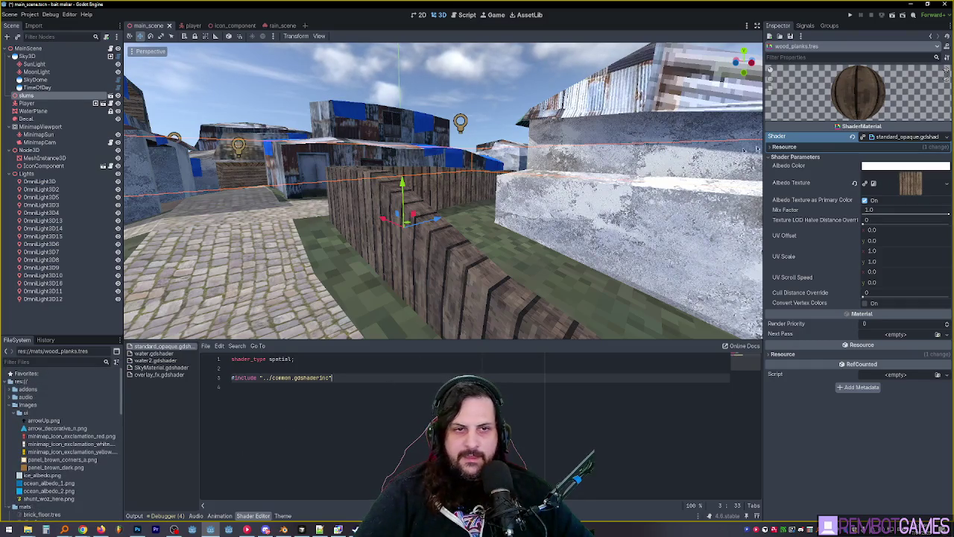
pyautogui.moveTo(762, 200)
pyautogui.mouseDown()
pyautogui.moveTo(738, 199)
pyautogui.moveTo(785, 200)
pyautogui.mouseUp()
pyautogui.moveTo(866, 89)
pyautogui.mouseDown()
pyautogui.moveTo(850, 91)
pyautogui.moveTo(878, 90)
pyautogui.moveTo(847, 95)
pyautogui.moveTo(864, 93)
pyautogui.moveTo(858, 90)
pyautogui.moveTo(903, 153)
pyautogui.mouseUp()
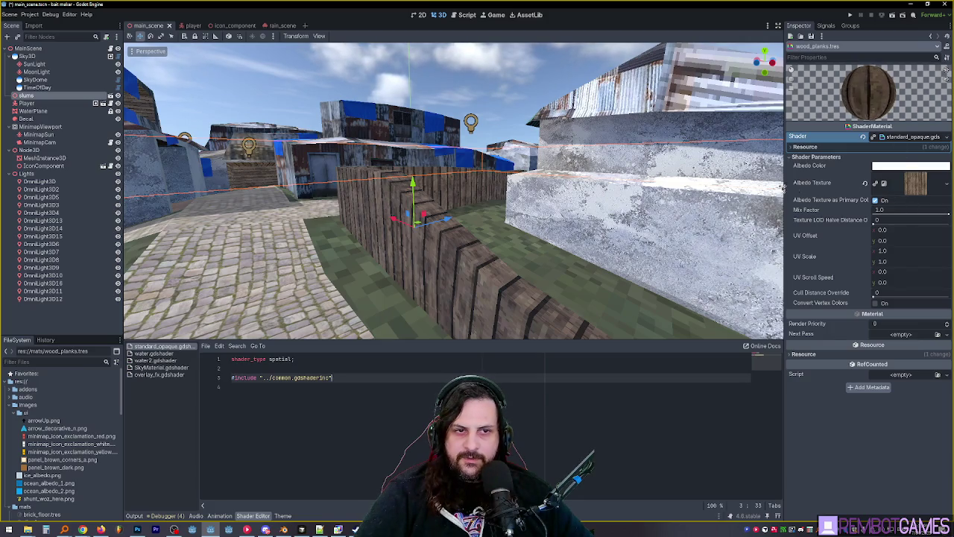
# - Widen the 3D viewport and expand the models/slums folder in the FileSystem
pyautogui.moveTo(785, 184); pyautogui.dragTo(794, 183)
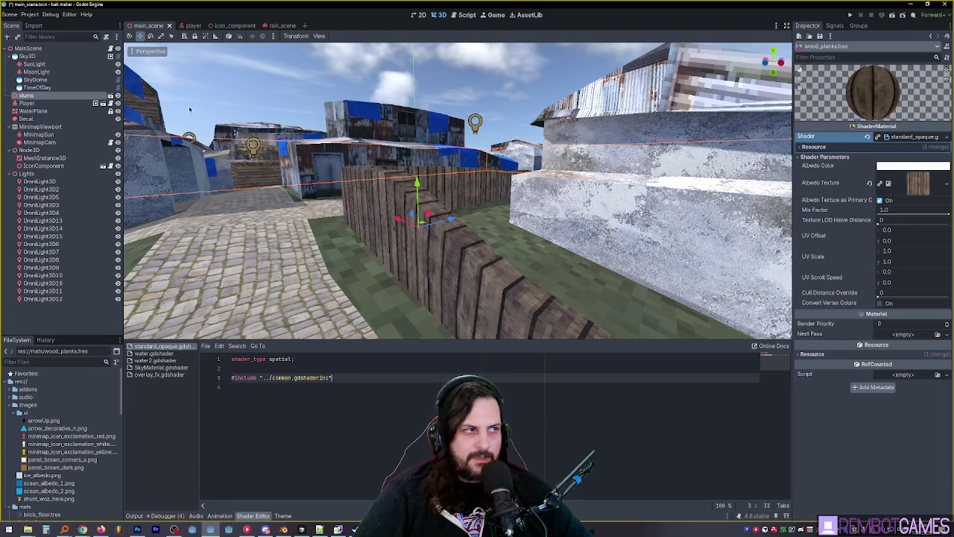
pyautogui.click(14, 405)
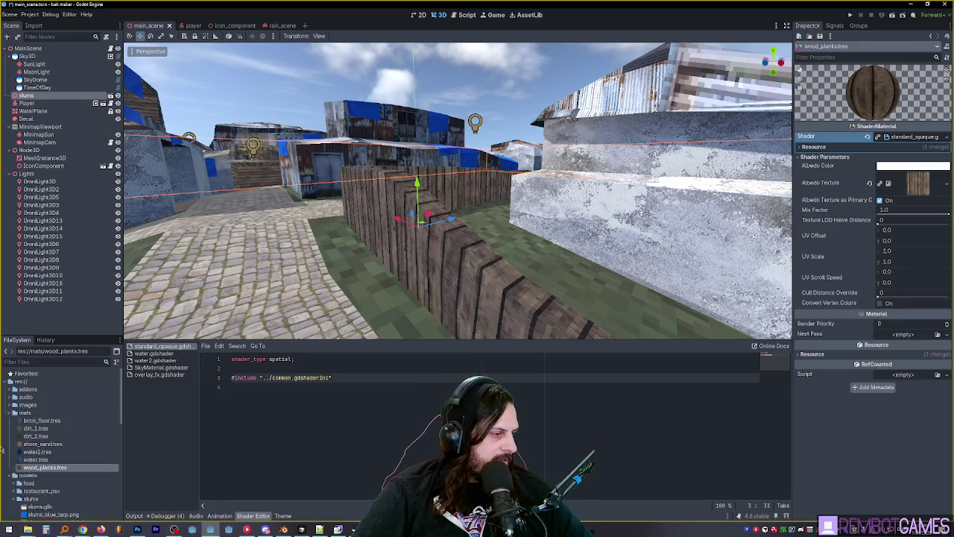
pyautogui.click(8, 412)
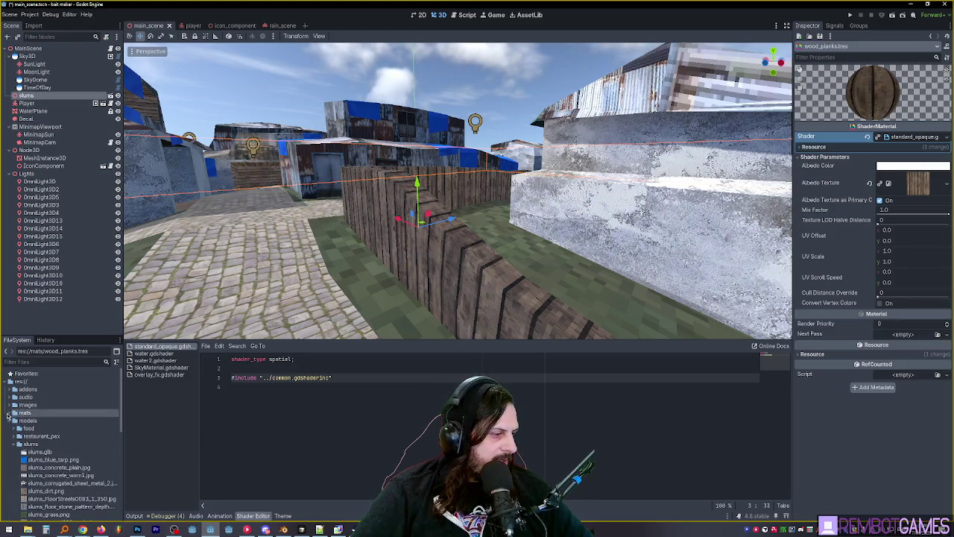
# - Turn off Use External for WoodPlanks in slums.glb's import settings, reimport, and run the game
pyautogui.doubleClick(32, 453)
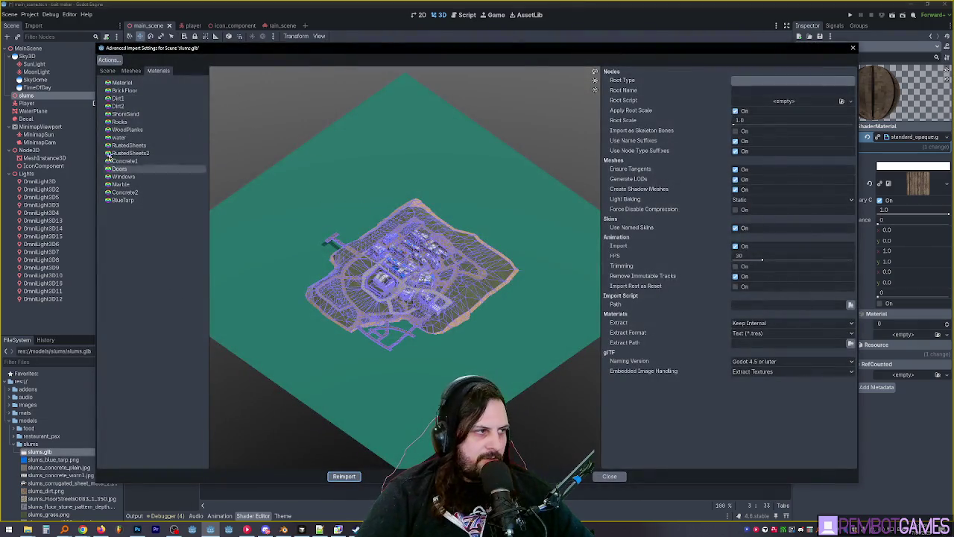
pyautogui.click(123, 90)
pyautogui.click(126, 130)
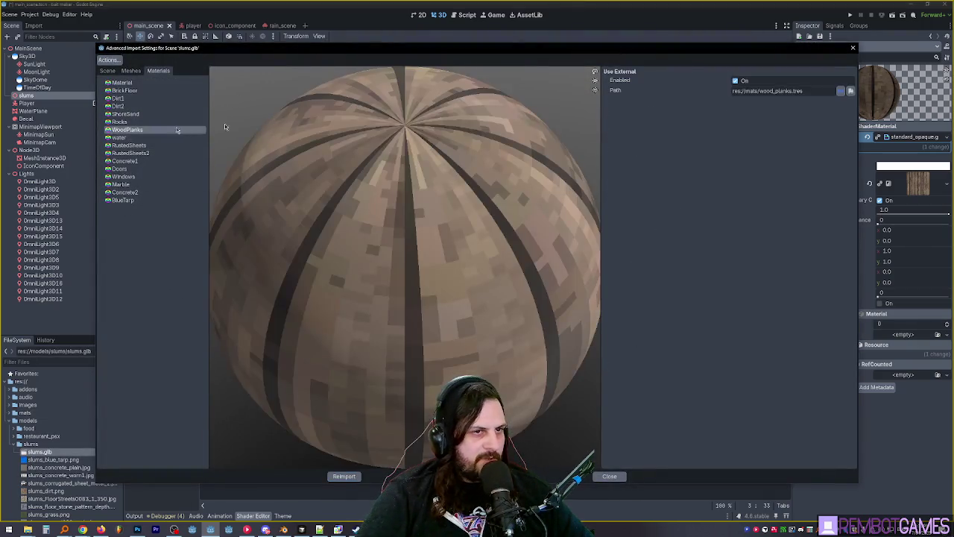
pyautogui.moveTo(773, 92)
pyautogui.mouseDown()
pyautogui.moveTo(762, 90)
pyautogui.moveTo(789, 91)
pyautogui.moveTo(768, 91)
pyautogui.mouseUp()
pyautogui.click(768, 91)
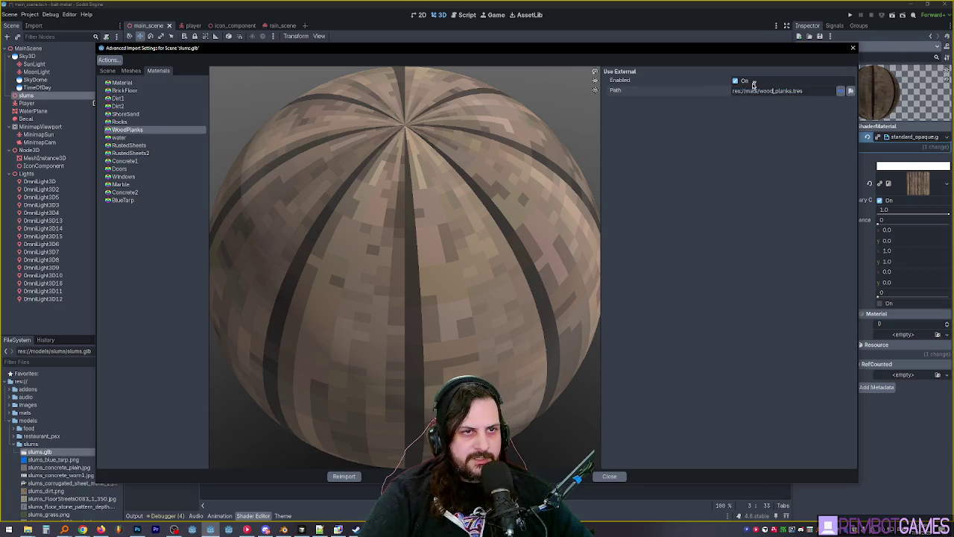
pyautogui.click(737, 81)
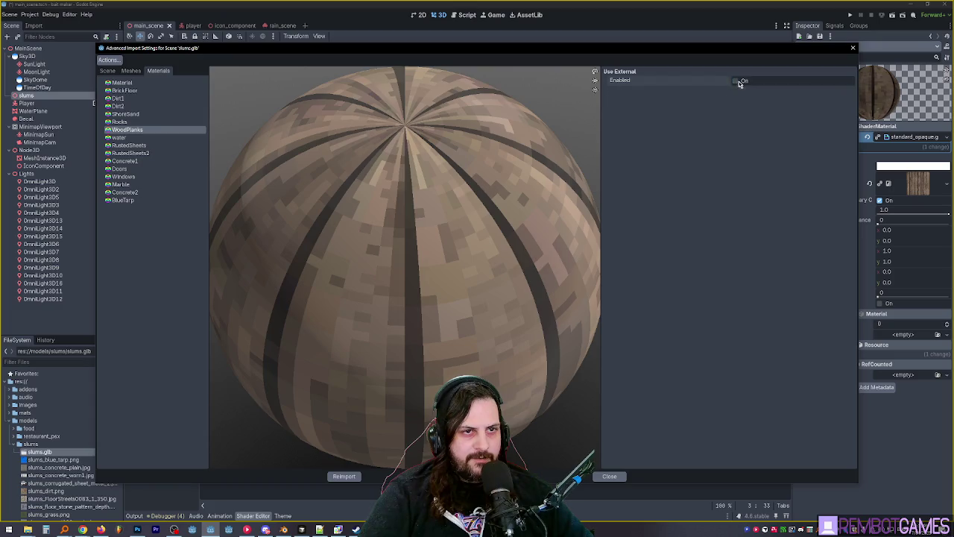
pyautogui.click(344, 475)
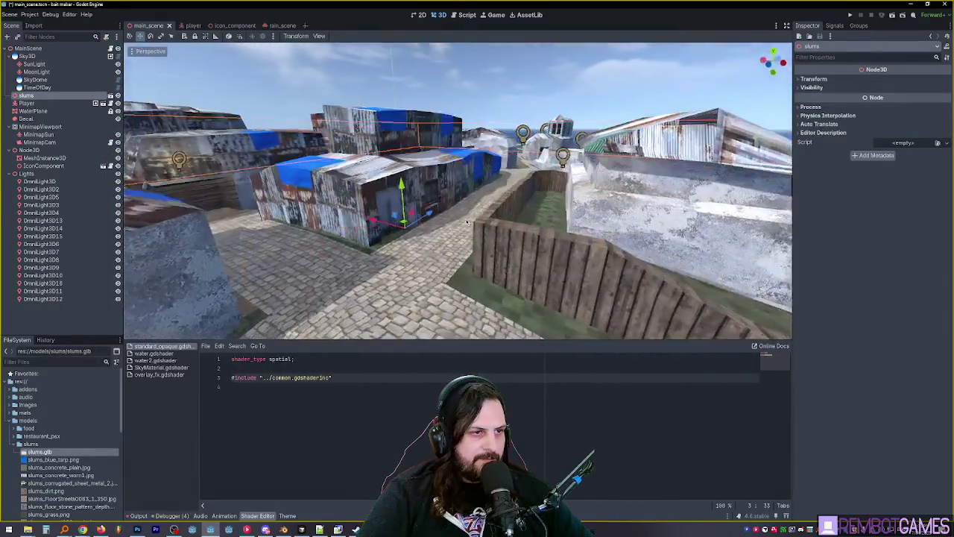
pyautogui.press('F5')
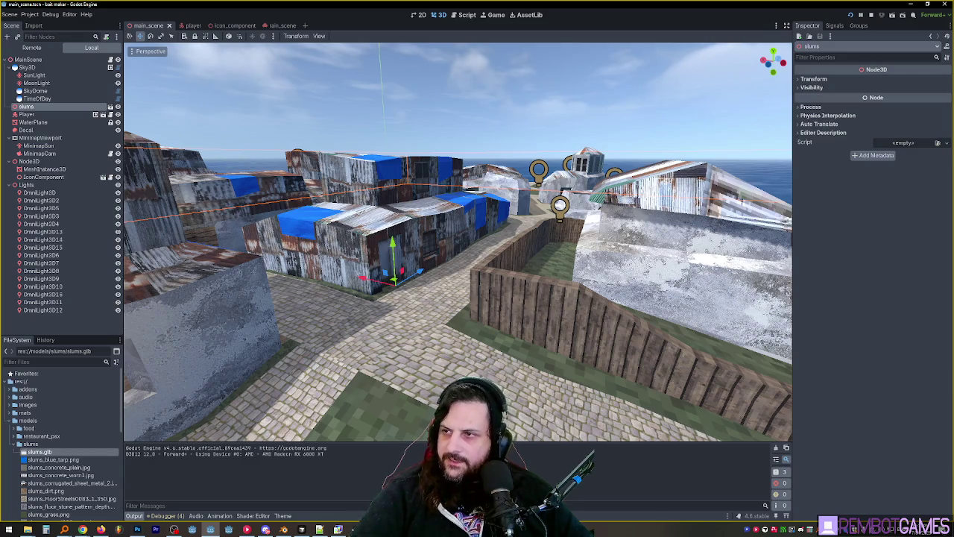
# - Orbit around the slum buildings and play-test the game twice, stopping each run
pyautogui.hotkey('alt', 'Tab')
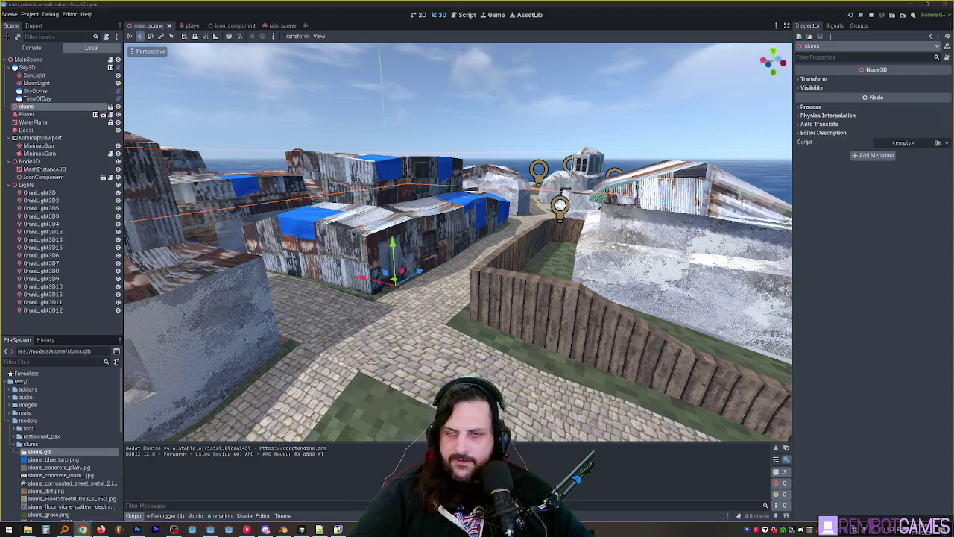
pyautogui.moveTo(481, 231)
pyautogui.mouseDown()
pyautogui.moveTo(495, 252)
pyautogui.moveTo(570, 263)
pyautogui.mouseUp()
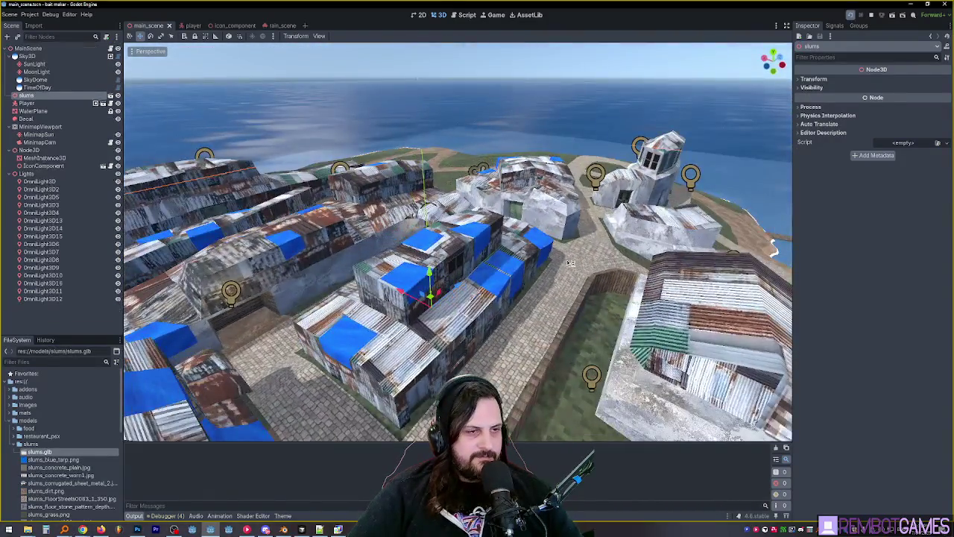
pyautogui.press('F5')
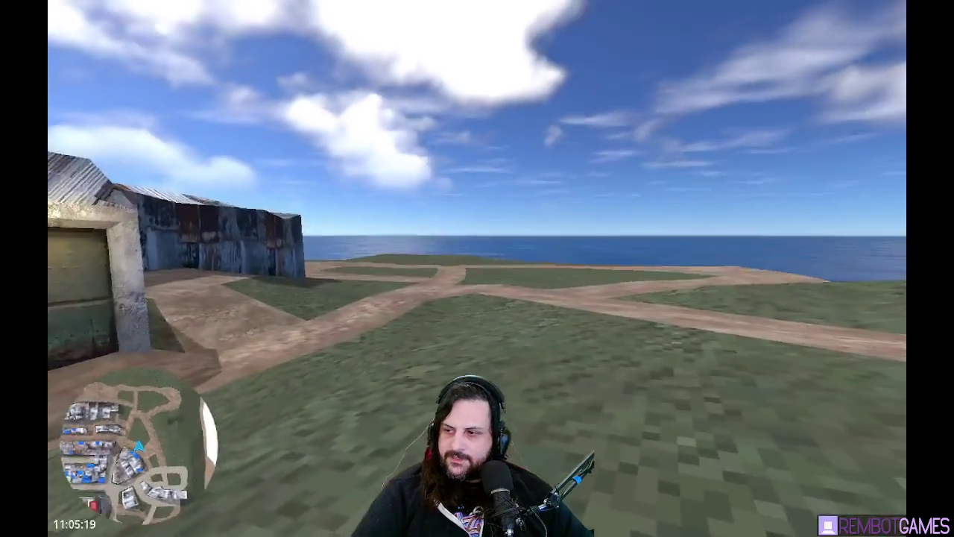
pyautogui.press('F8')
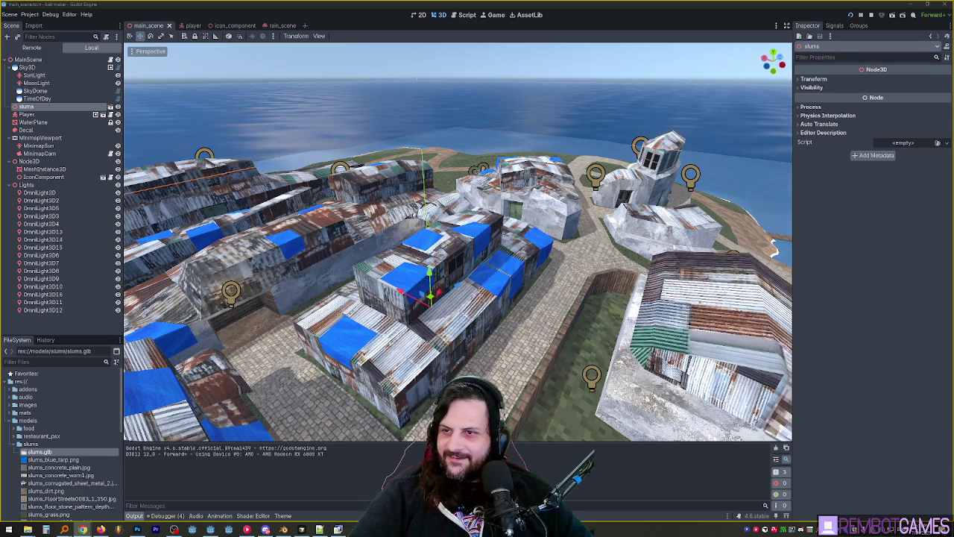
pyautogui.press('F5')
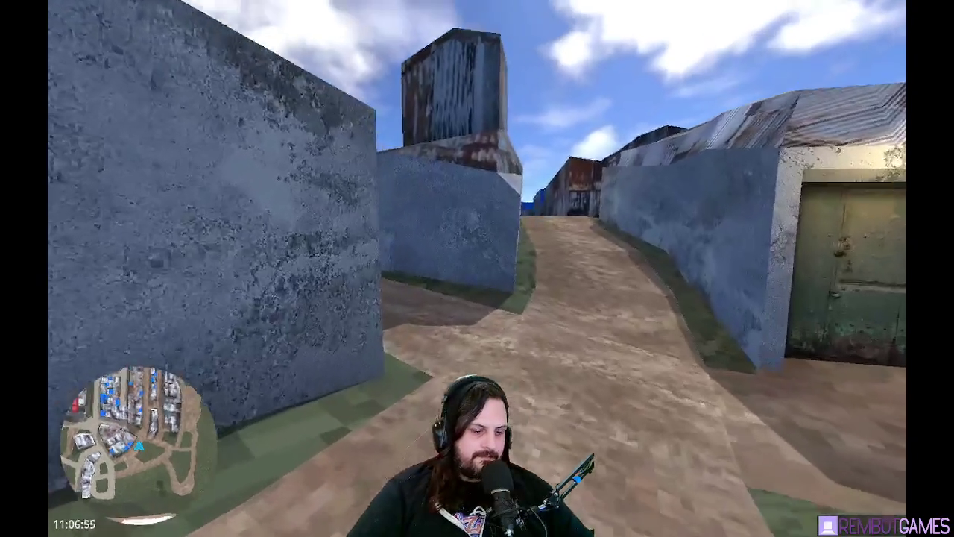
pyautogui.press('Escape')
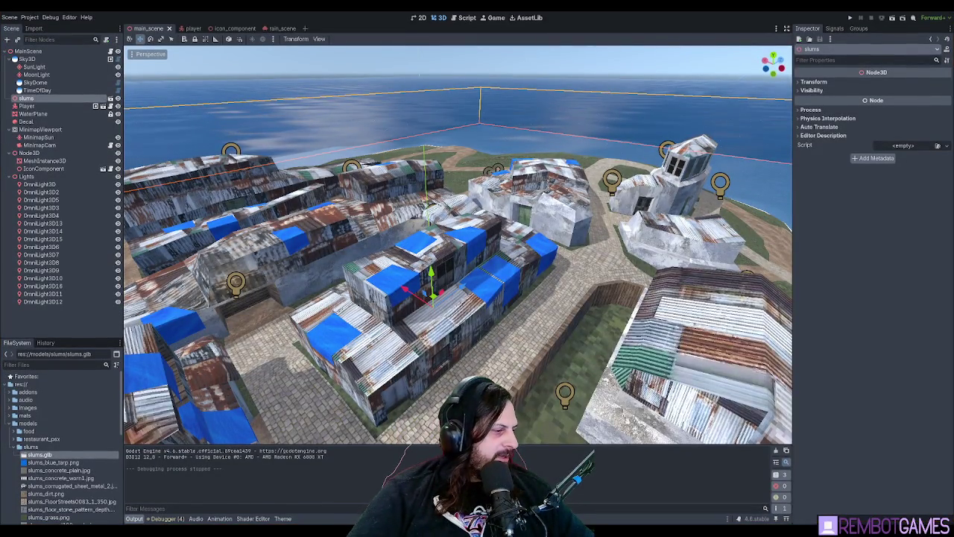
# - Fold the scenes and scripts folders in the FileSystem dock
pyautogui.click(10, 423)
pyautogui.click(10, 438)
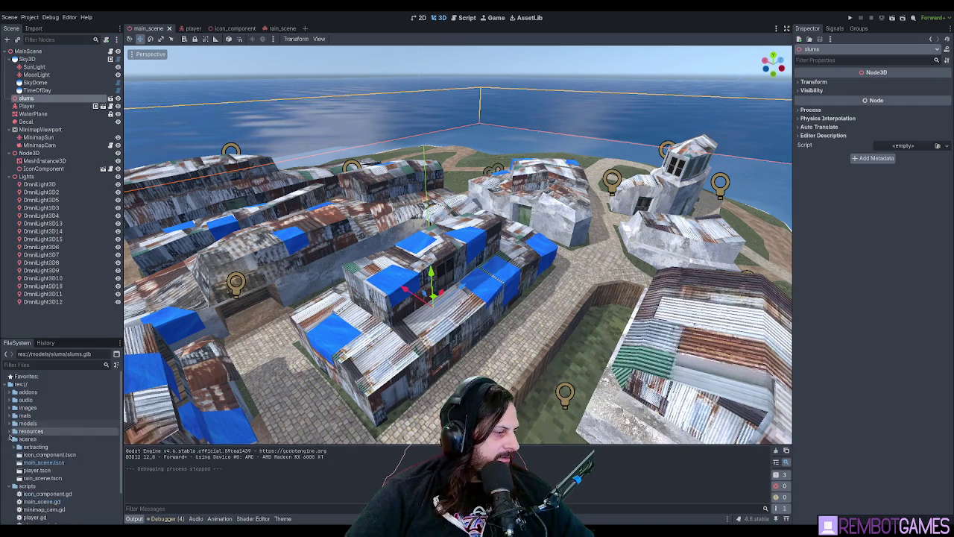
pyautogui.click(10, 438)
pyautogui.click(10, 446)
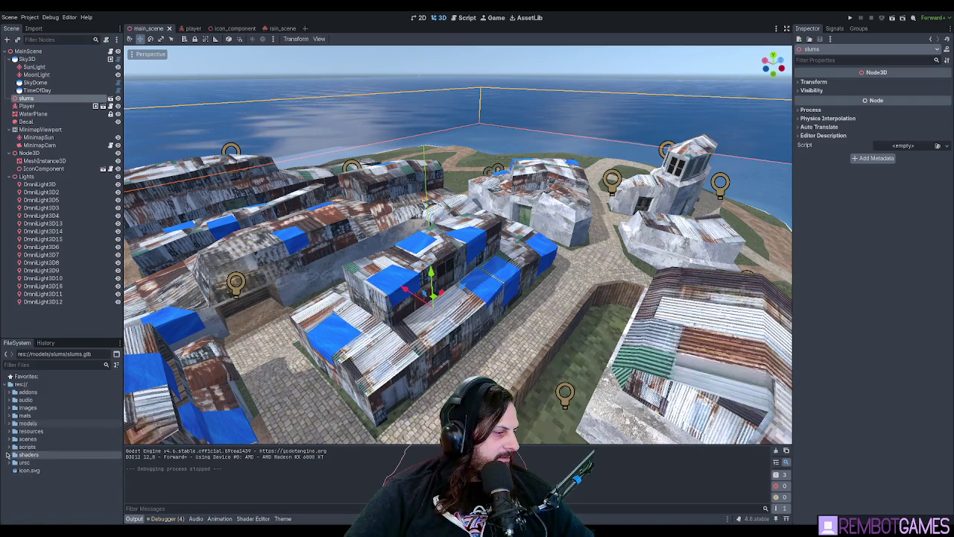
# - Select the res:// project root folder in the FileSystem dock
pyautogui.click(21, 385)
pyautogui.click(9, 409)
pyautogui.click(9, 409)
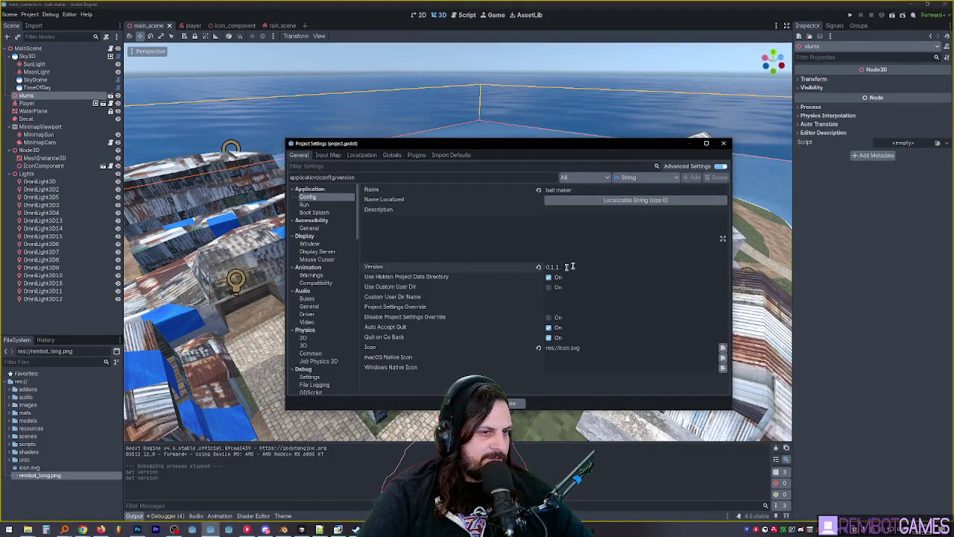
# - Edit the Application Config Version value, close Project Settings, and save main_scene
pyautogui.click(565, 267)
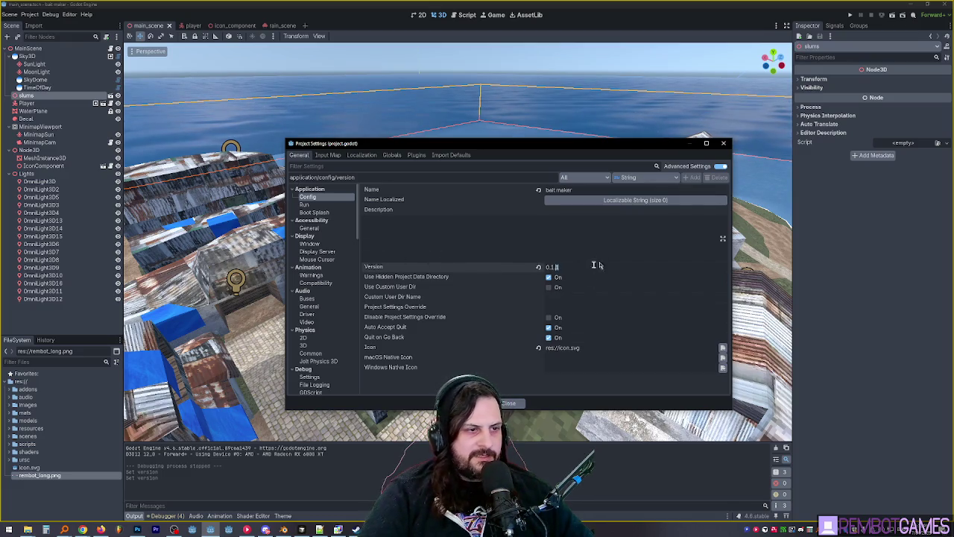
pyautogui.click(513, 404)
pyautogui.hotkey('ctrl', 's')
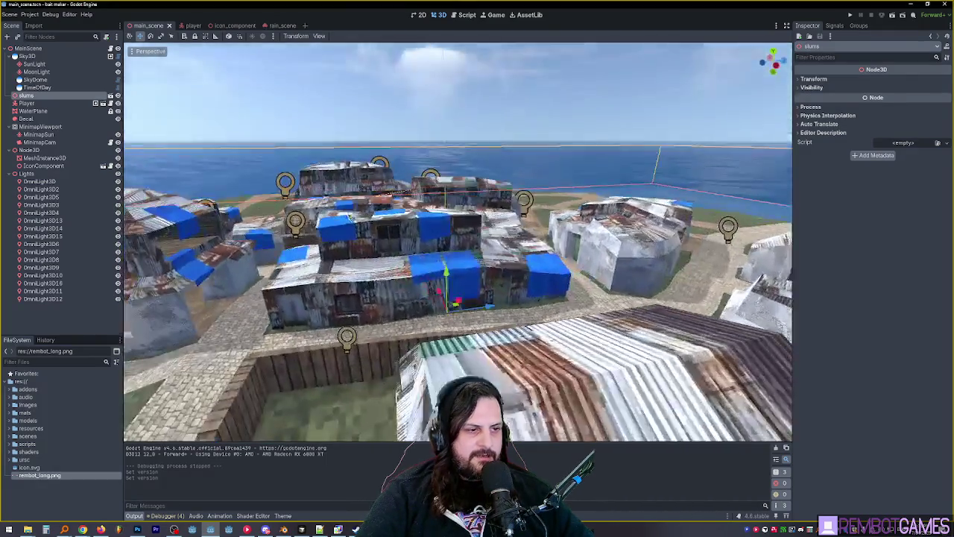
pyautogui.moveTo(349, 216)
pyautogui.mouseDown()
pyautogui.moveTo(415, 256)
pyautogui.moveTo(376, 231)
pyautogui.mouseUp()
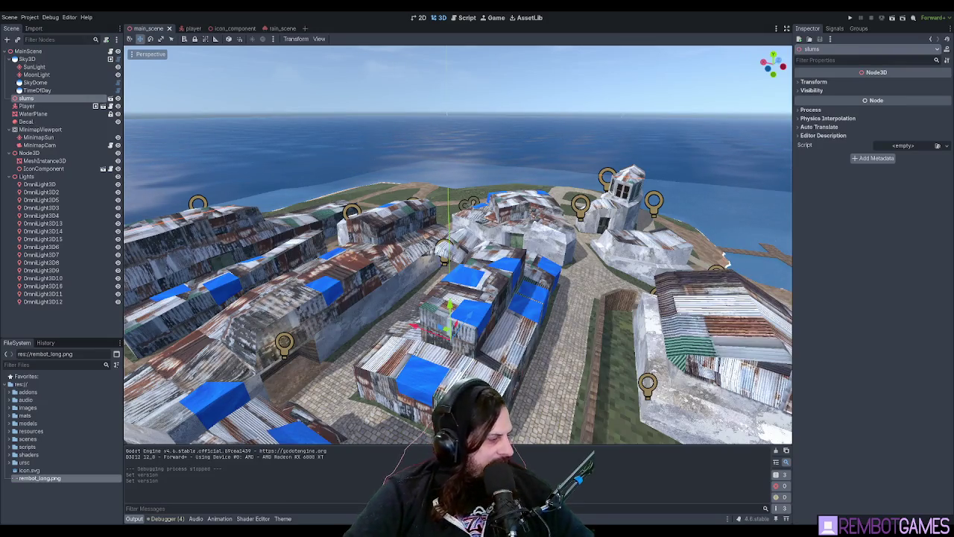
# - Browse the backup zips and select the 1.0.24, 1.0.23 and 1.0.0 backups
pyautogui.scroll(2, 537, 153)
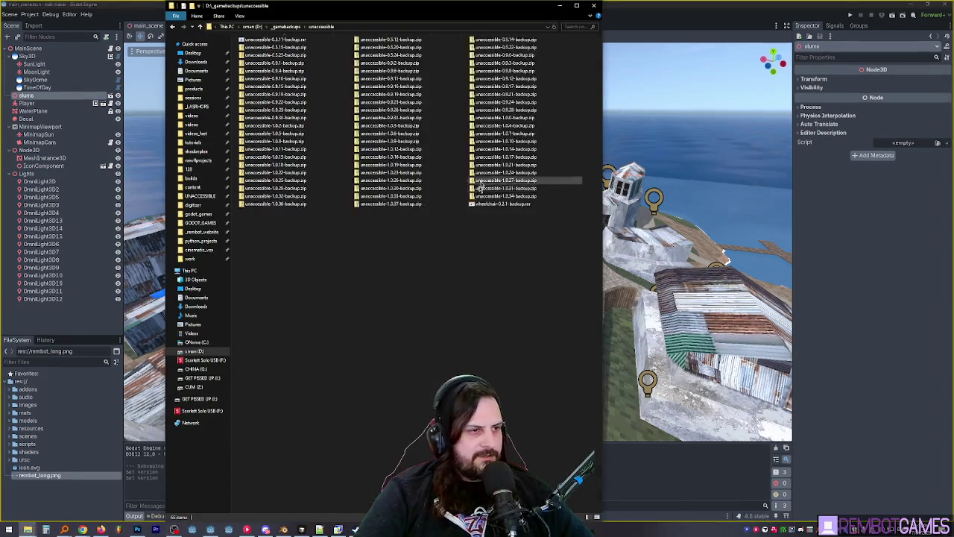
pyautogui.scroll(4, 466, 205)
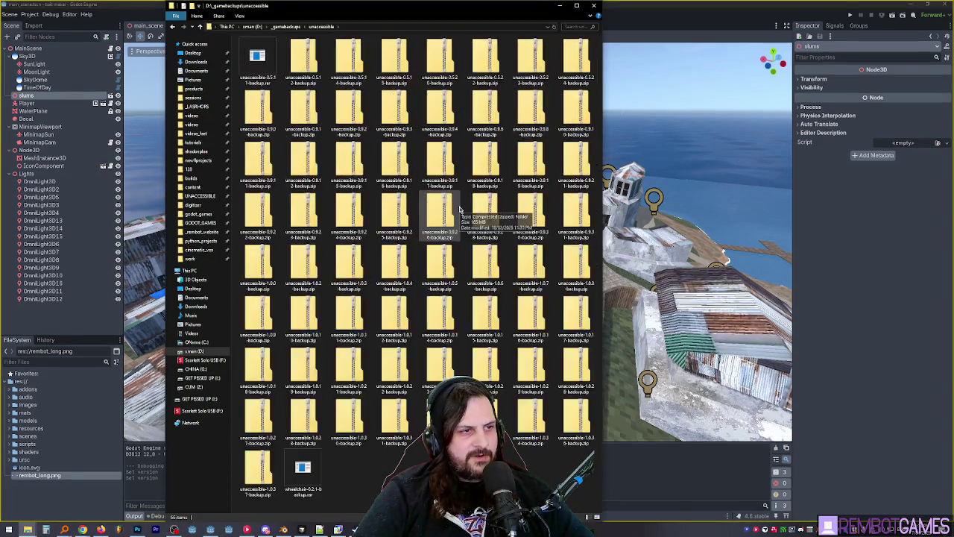
pyautogui.scroll(1, 461, 208)
pyautogui.scroll(-2, 514, 164)
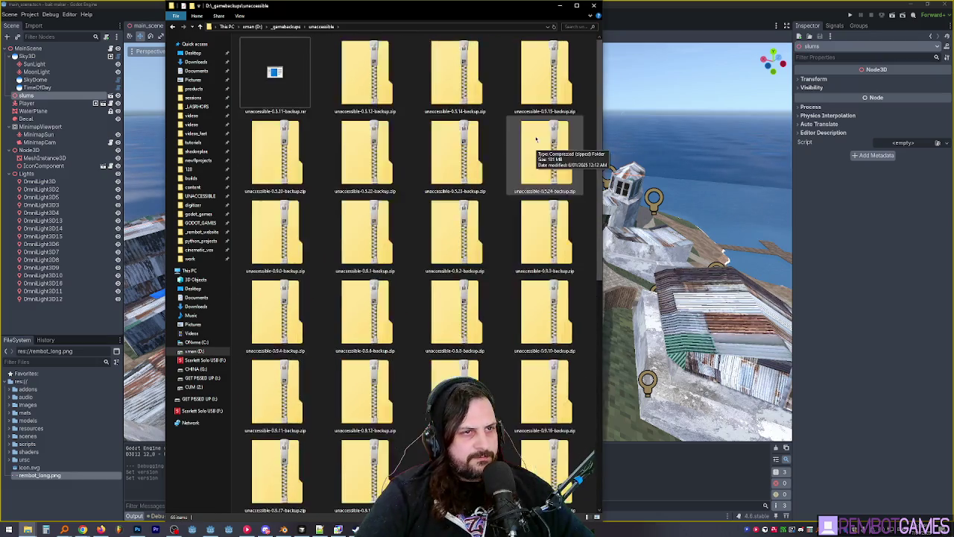
pyautogui.scroll(-2, 541, 128)
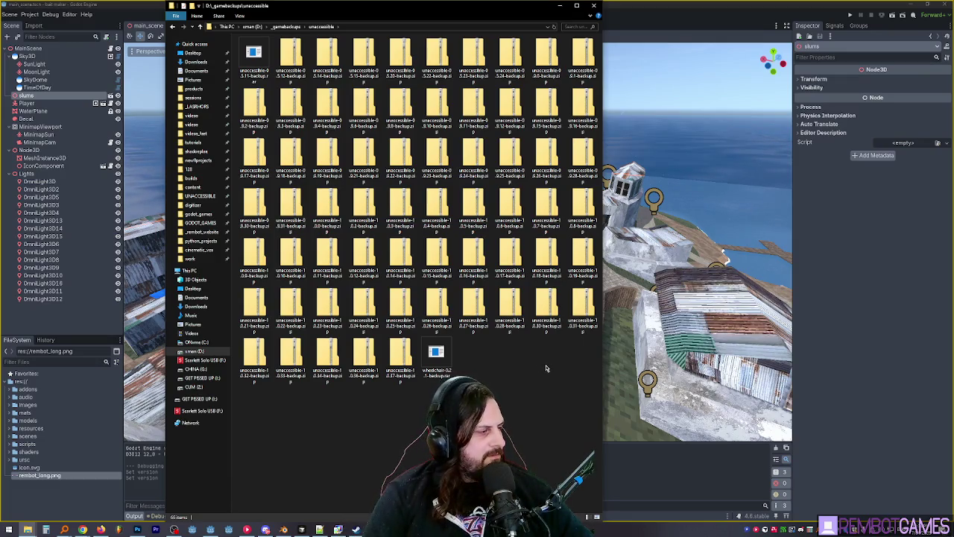
pyautogui.hotkey('ctrl', 'a')
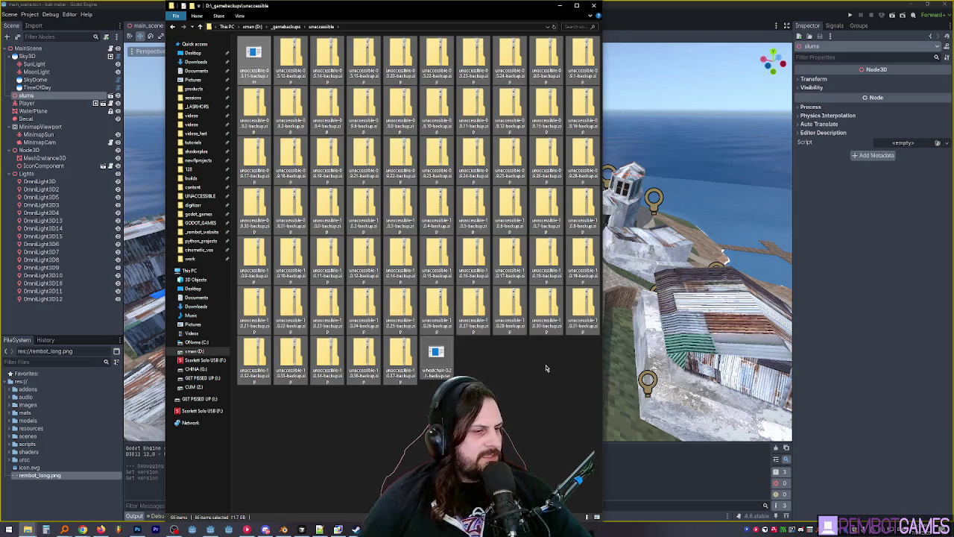
pyautogui.click(504, 392)
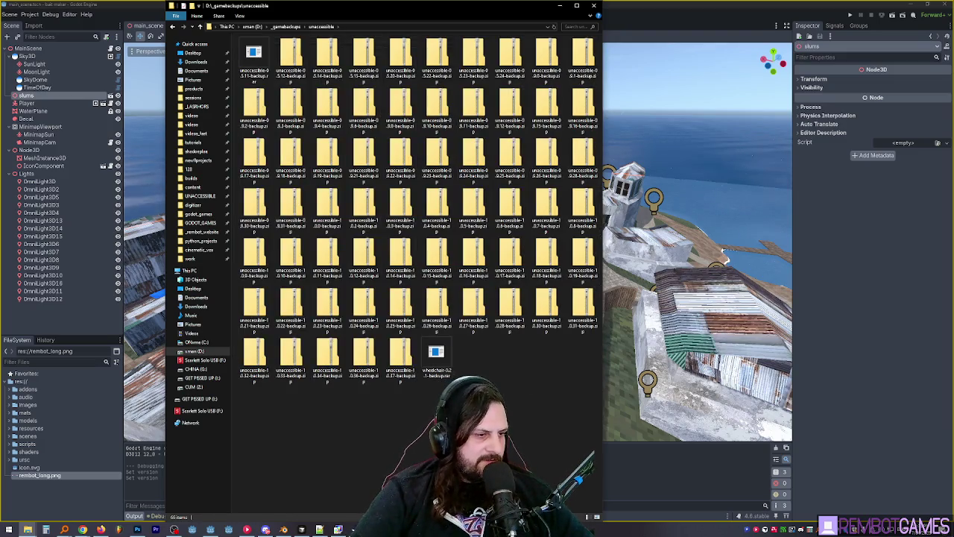
pyautogui.click(364, 355)
pyautogui.click(359, 313)
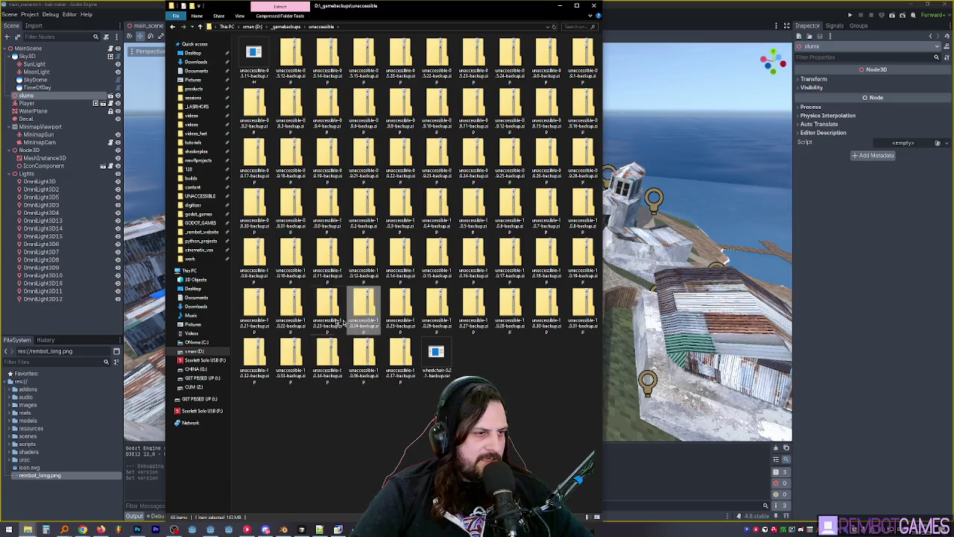
pyautogui.click(338, 321)
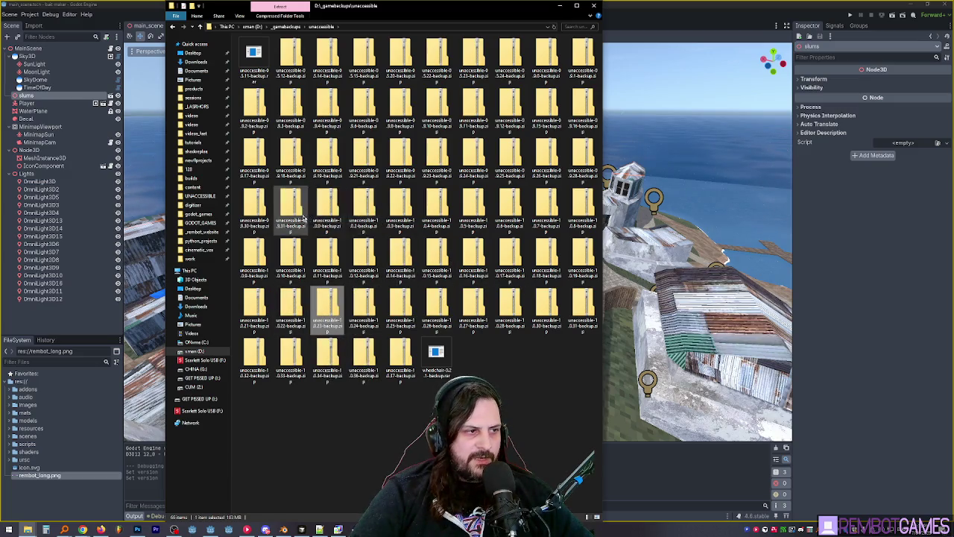
pyautogui.click(326, 220)
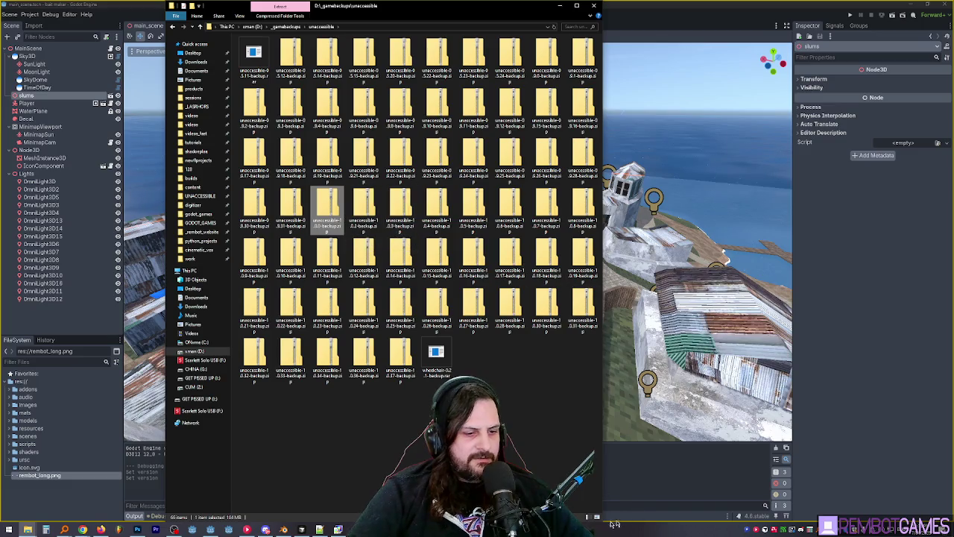
# - Check backup dates and sizes in details view from 0.5.11 to 1.0.37, then leave Explorer
pyautogui.click(587, 517)
pyautogui.scroll(-3, 313, 190)
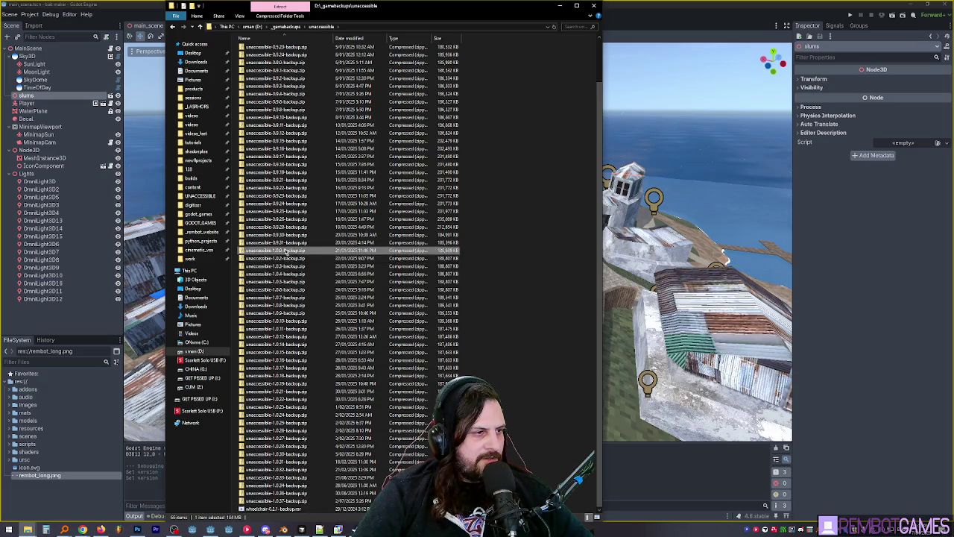
pyautogui.keyDown('shift'); pyautogui.click(257, 500); pyautogui.keyUp('shift')
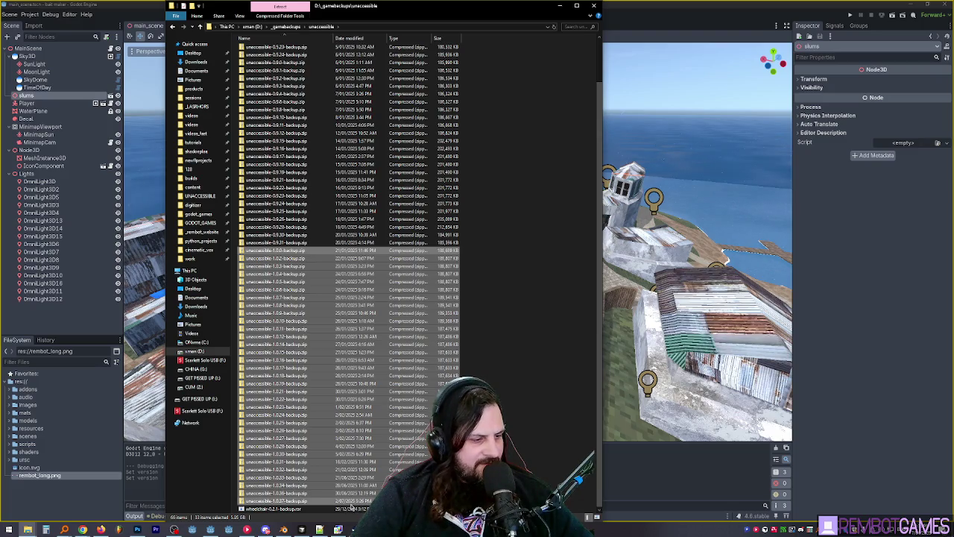
pyautogui.click(462, 317)
pyautogui.scroll(2, 462, 316)
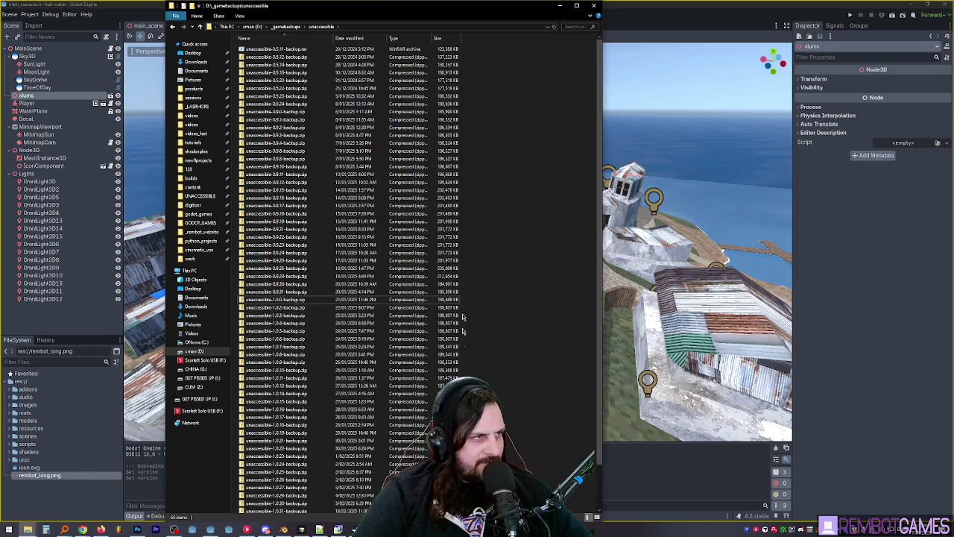
pyautogui.click(304, 52)
pyautogui.scroll(-2, 471, 249)
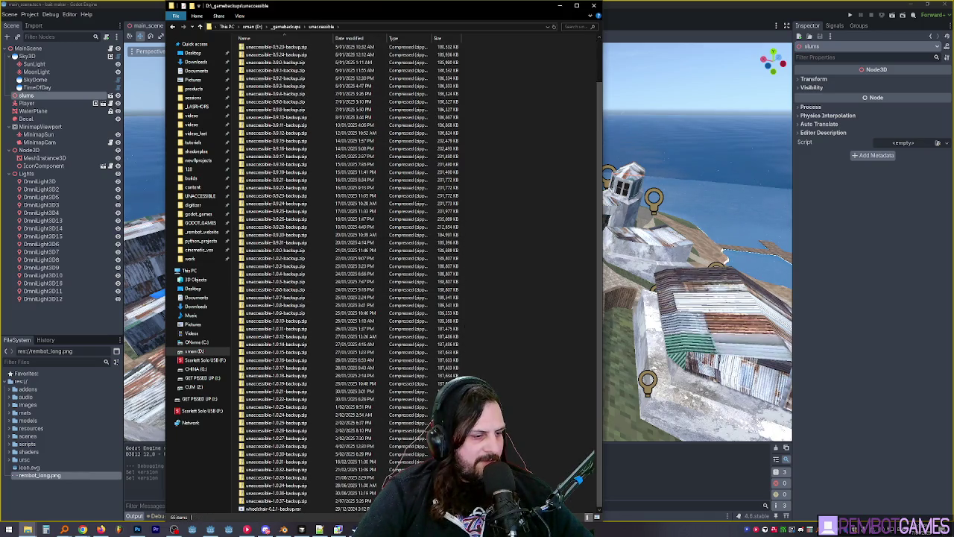
pyautogui.click(276, 501)
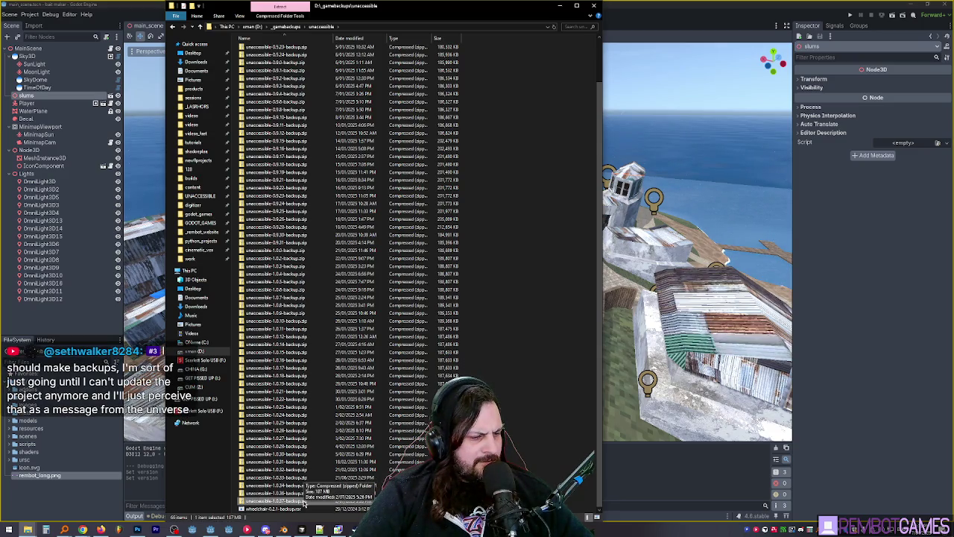
pyautogui.click(447, 501)
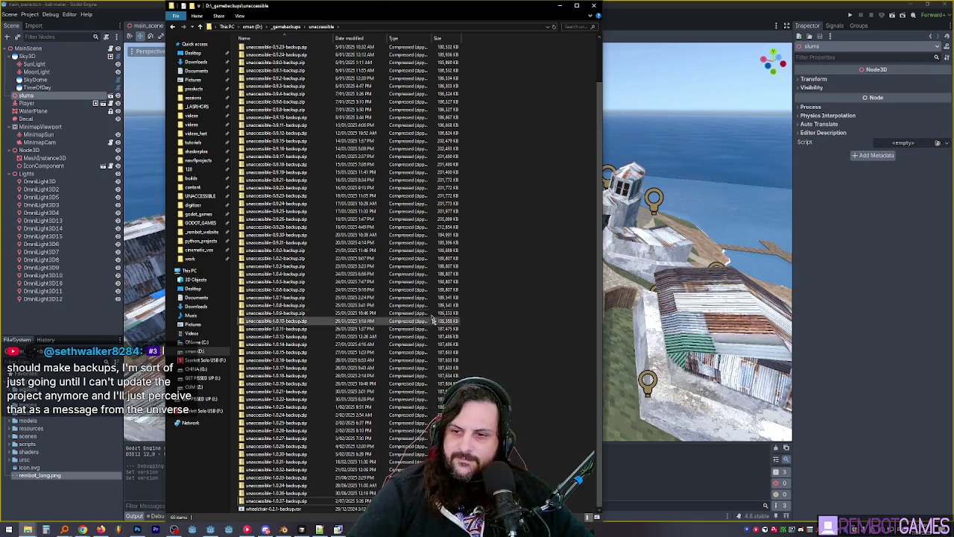
pyautogui.hotkey('alt', 'Tab')
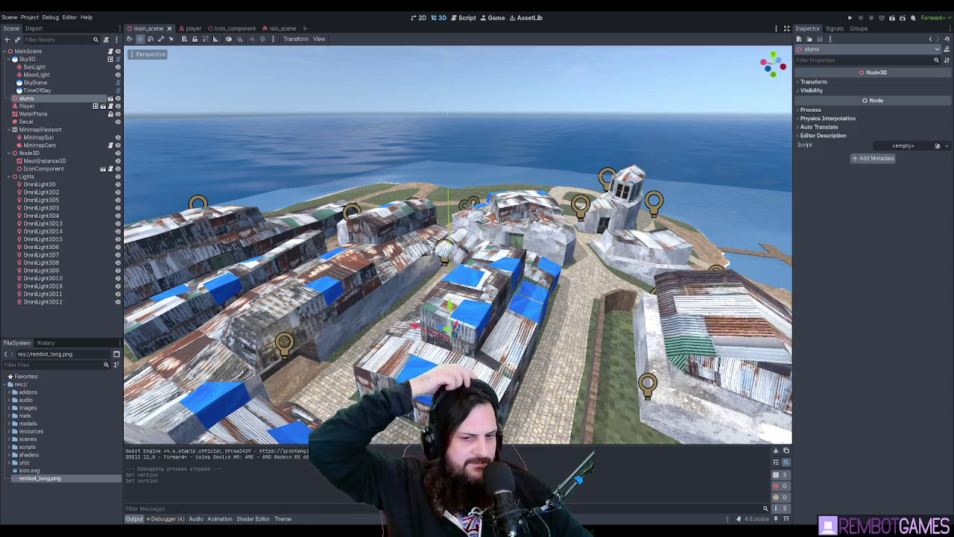
# - Run the game with F5, stop it with F8, then orbit the town and run again
pyautogui.moveTo(378, 258); pyautogui.dragTo(363, 233)
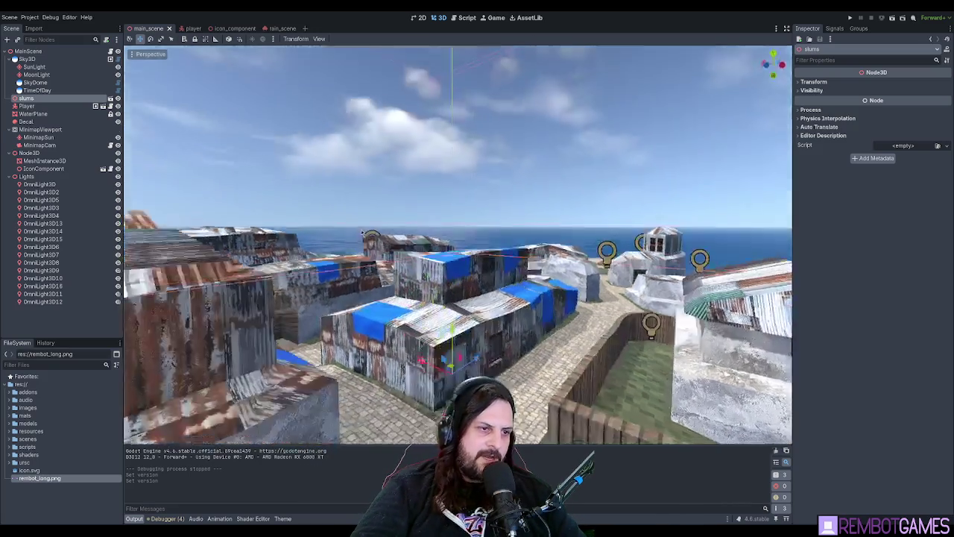
pyautogui.press('F5')
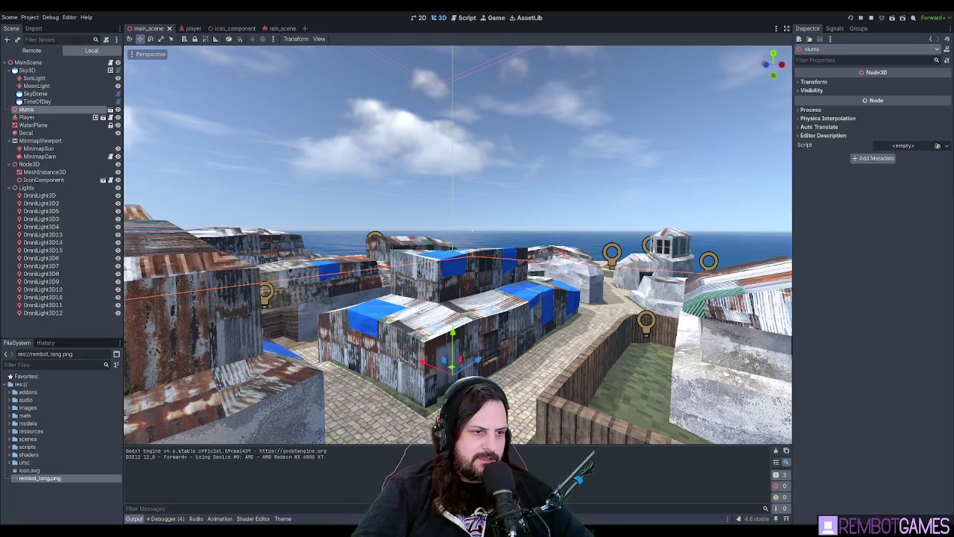
pyautogui.press('F8')
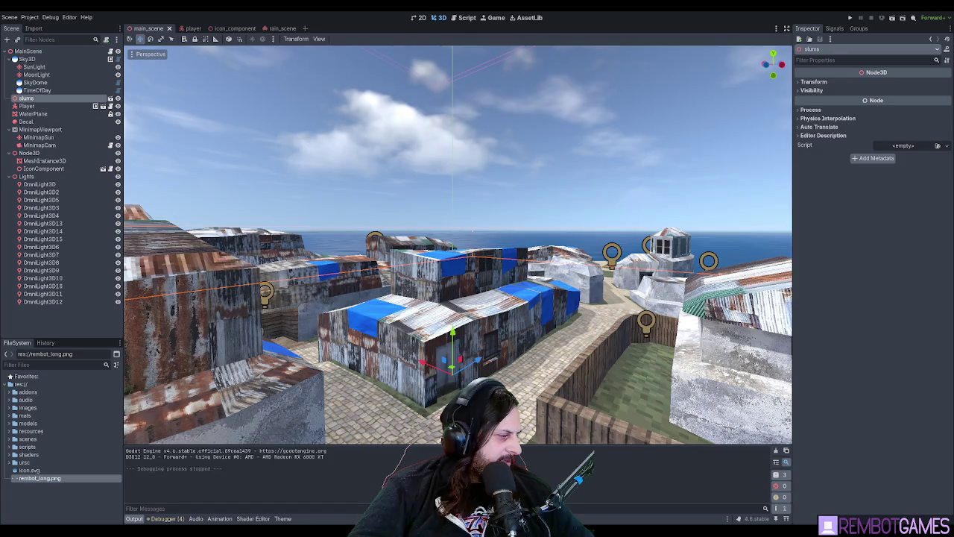
pyautogui.moveTo(246, 336); pyautogui.dragTo(220, 338)
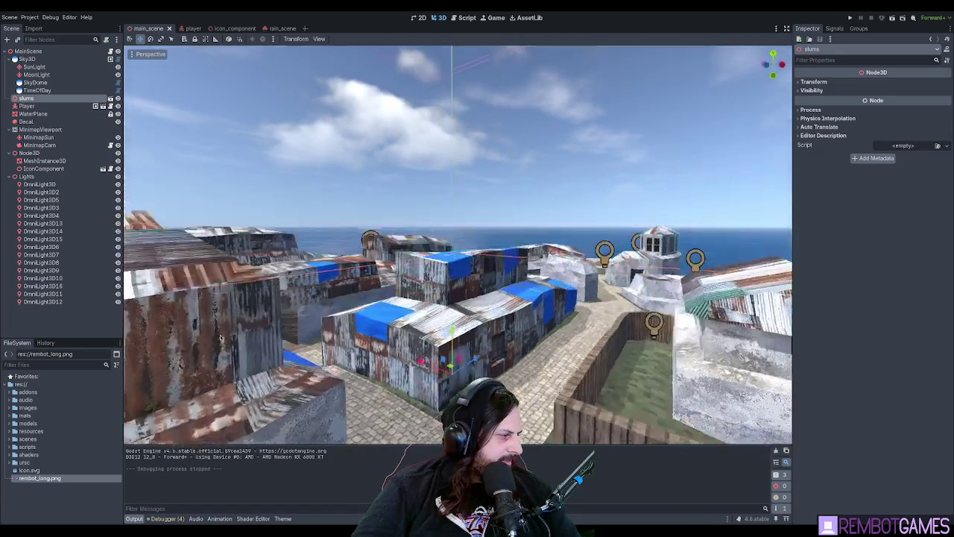
pyautogui.press('F5')
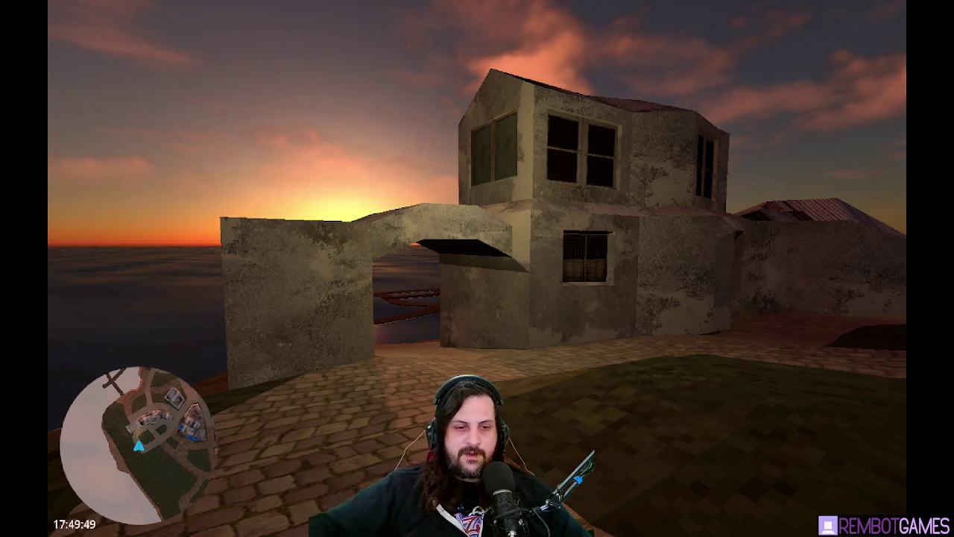
# - Walk through the archway, along the seafront and alley to the wooden door, then toward the shacks
pyautogui.press('w')
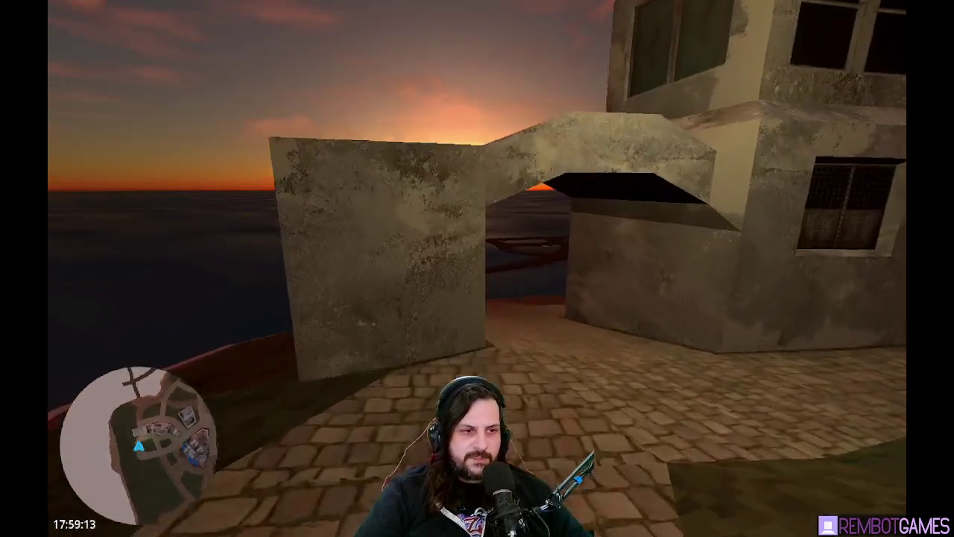
pyautogui.press('w')
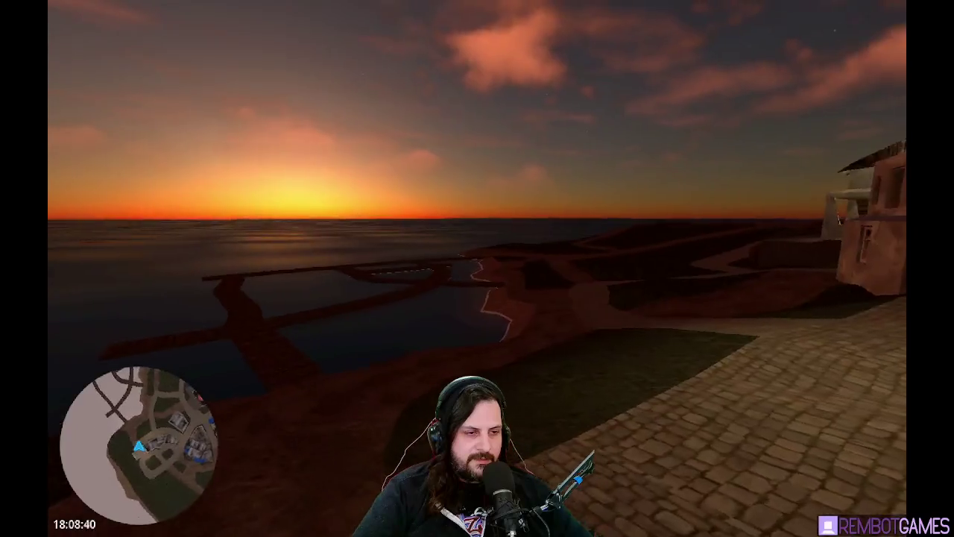
pyautogui.press('w')
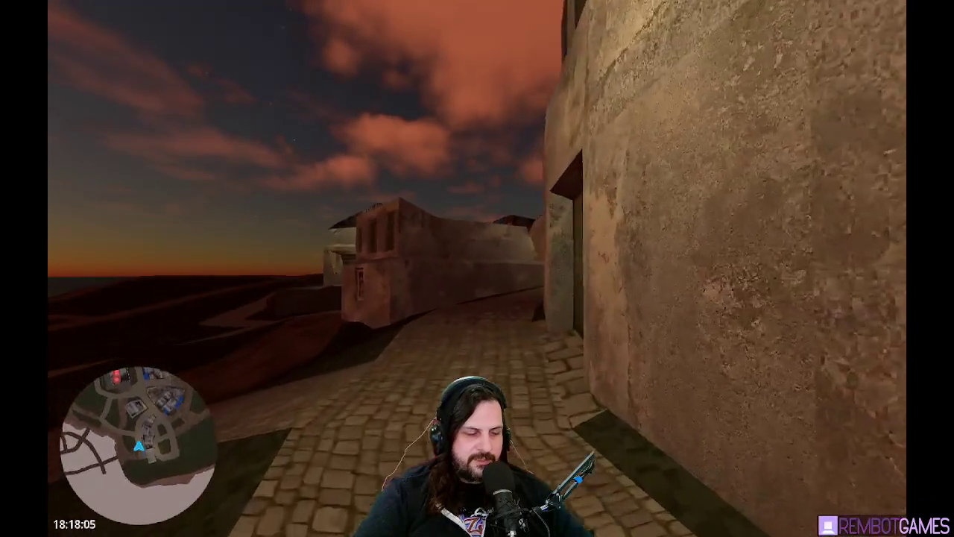
pyautogui.press('w')
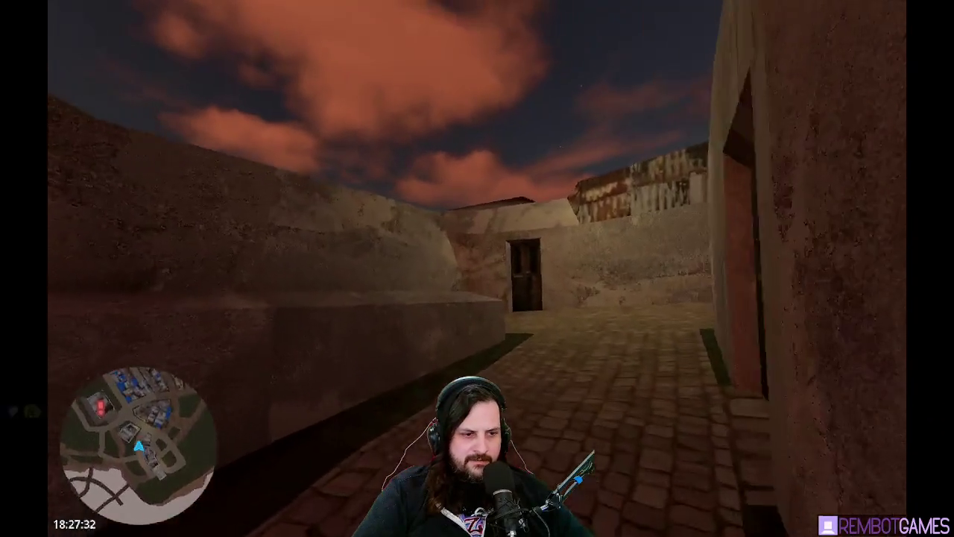
pyautogui.press('w')
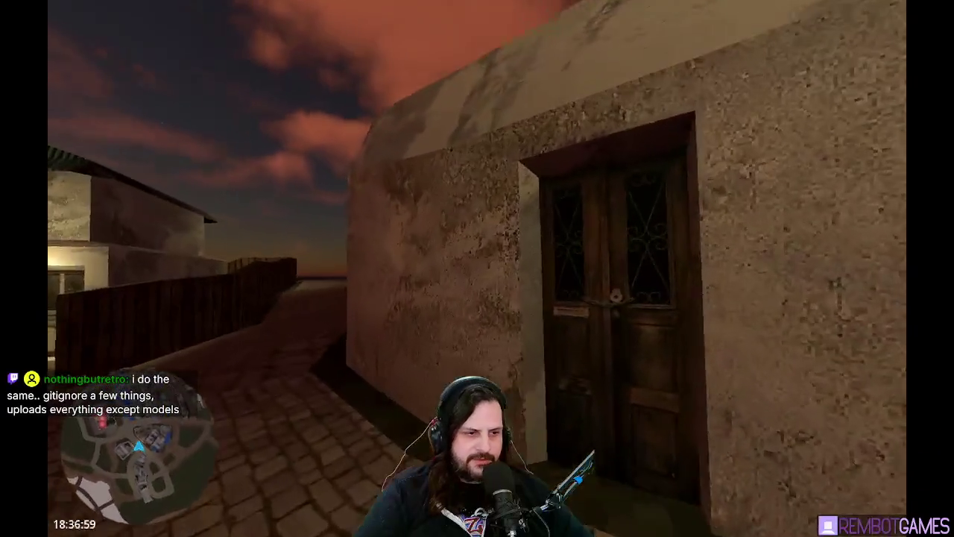
pyautogui.press('s')
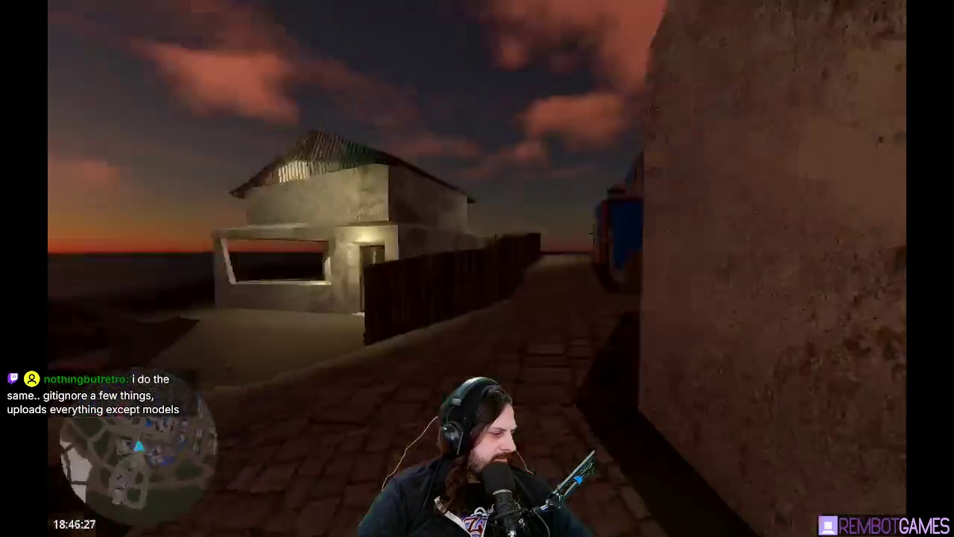
pyautogui.press('w')
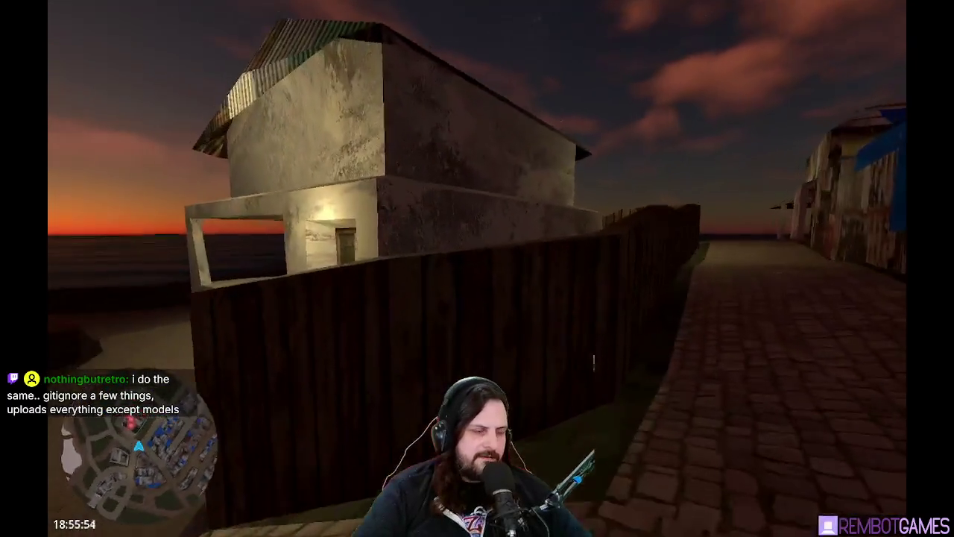
pyautogui.press('w')
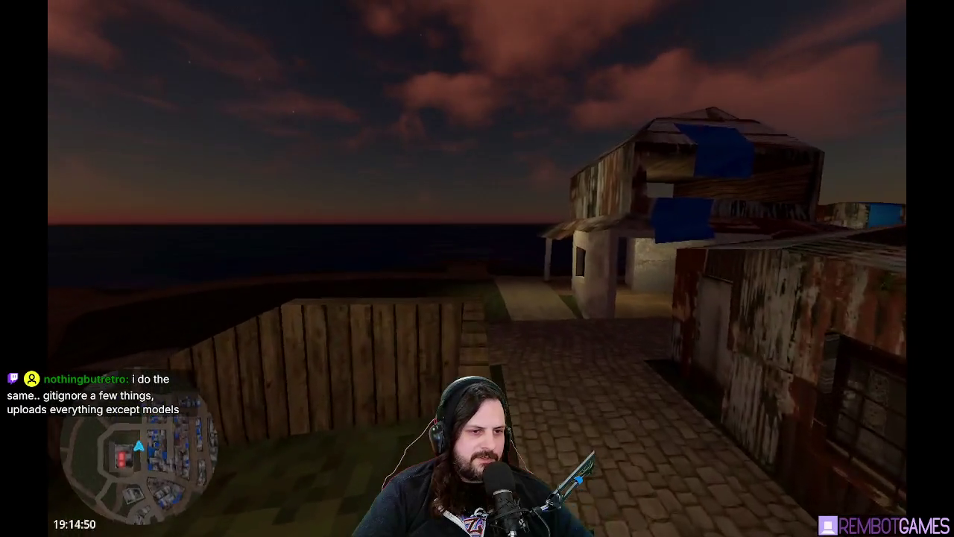
# - Fly over the shack rooftops toward the hillside and town, onto a ribbed roof
pyautogui.press('w')
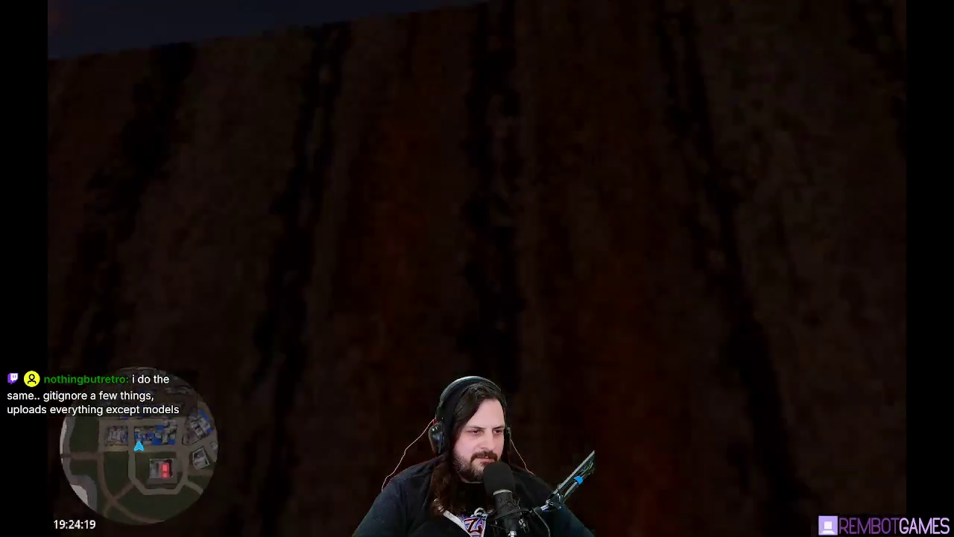
pyautogui.press('w')
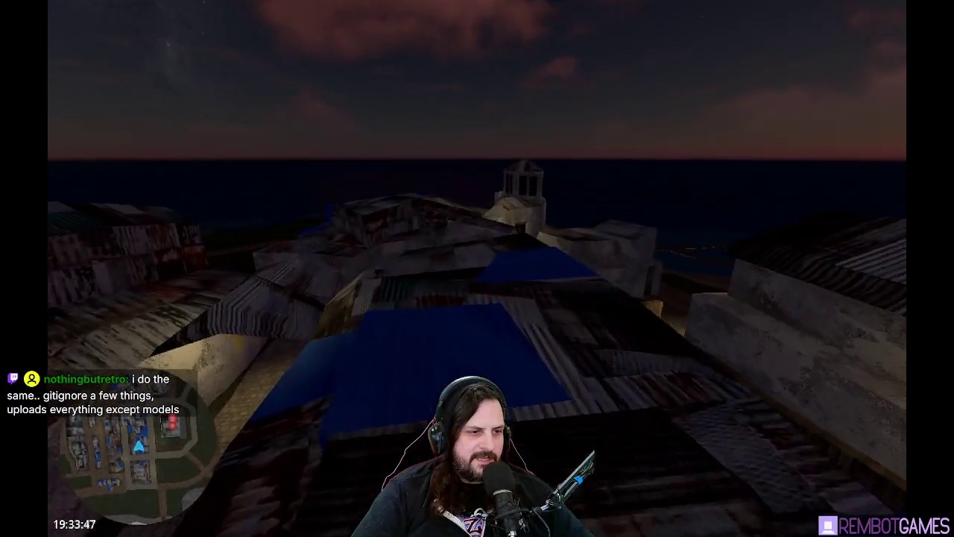
pyautogui.press('w')
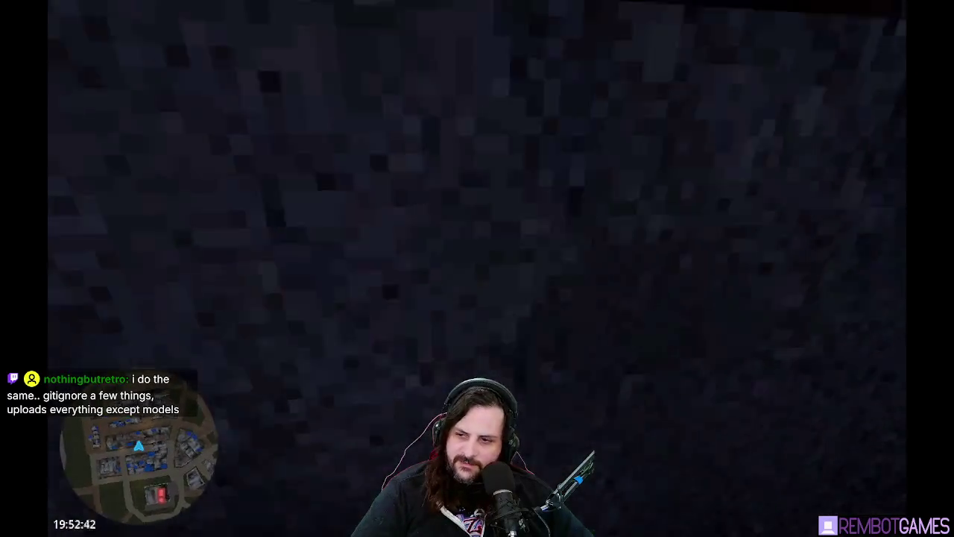
pyautogui.press('w')
pyautogui.press('w')
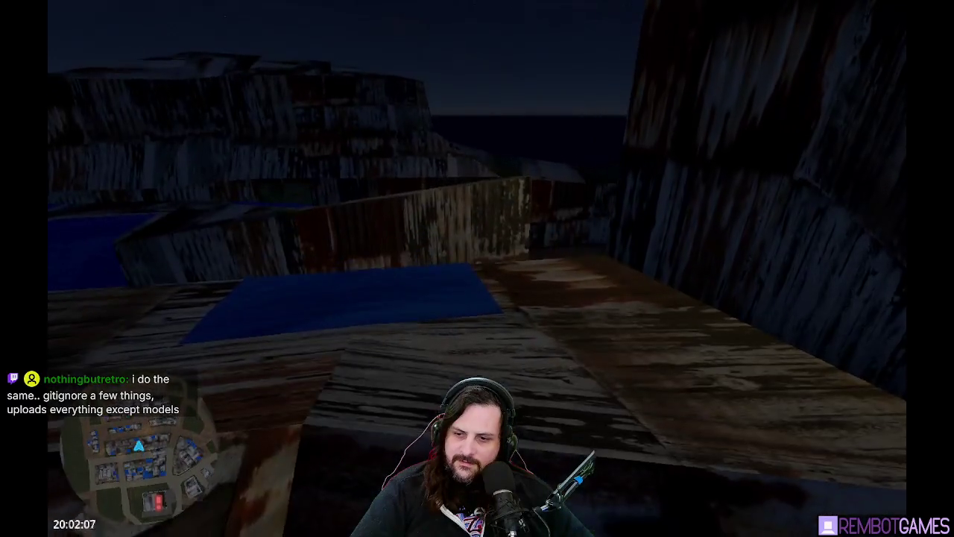
pyautogui.press('w')
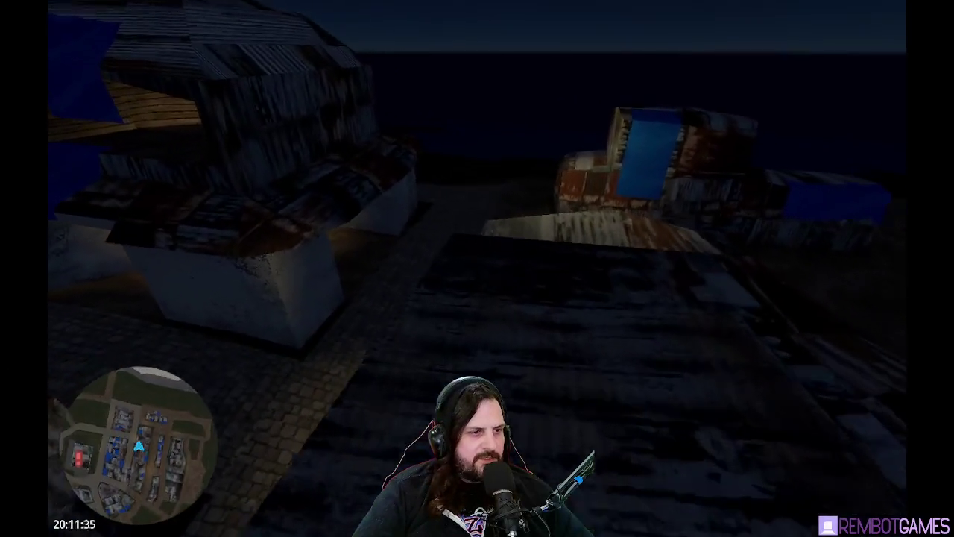
pyautogui.press('w')
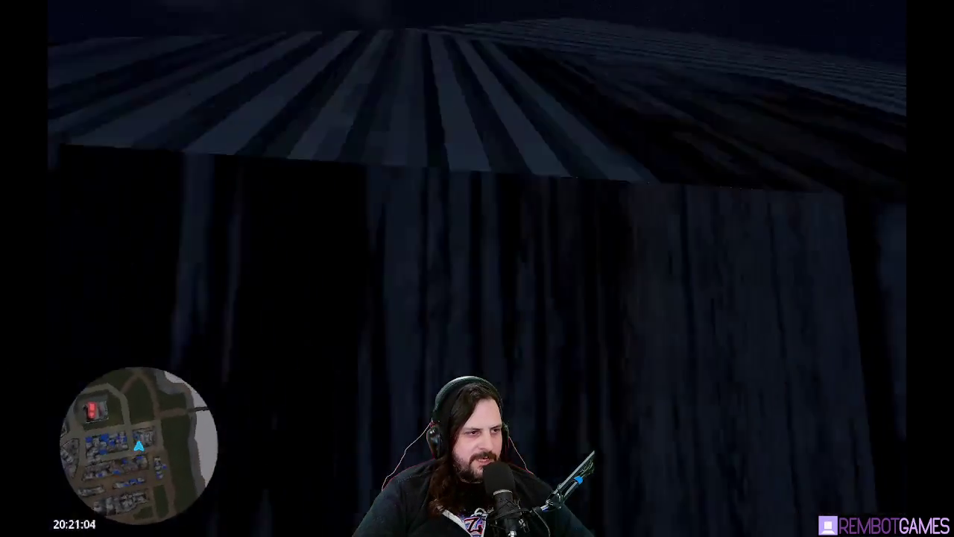
pyautogui.press('w')
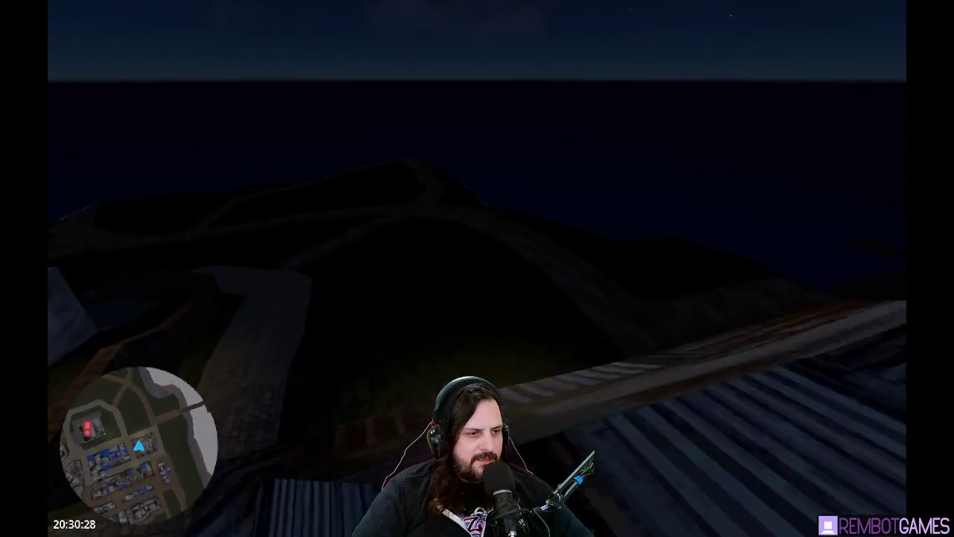
pyautogui.press('w')
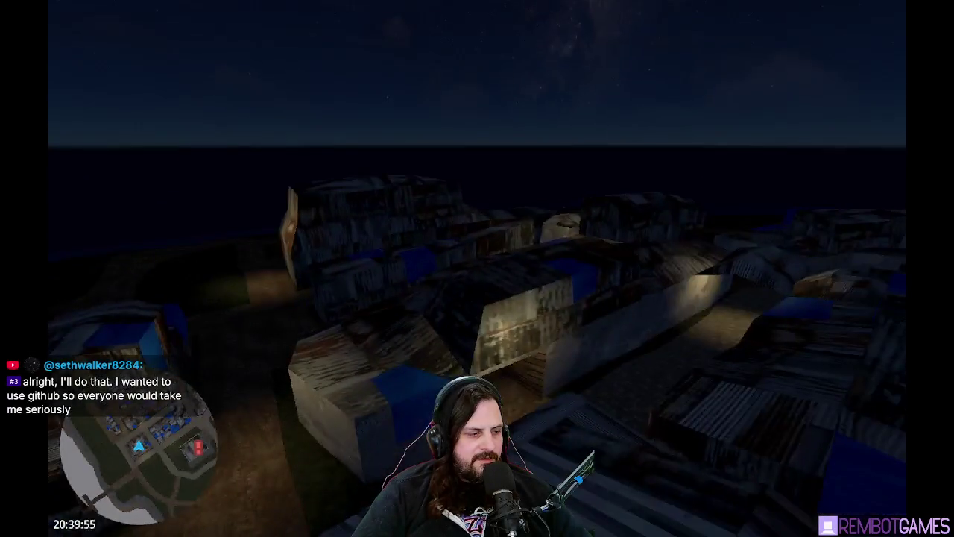
pyautogui.press('w')
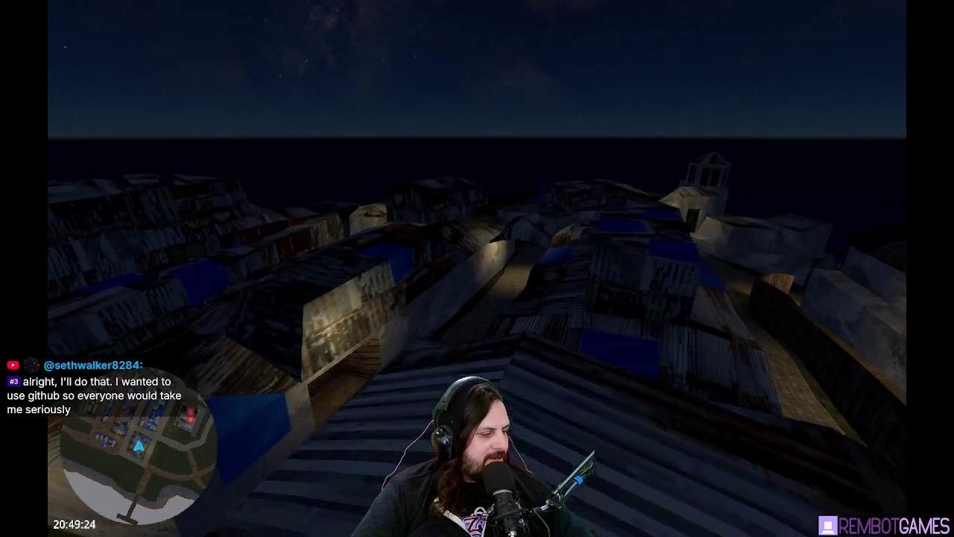
pyautogui.press('w')
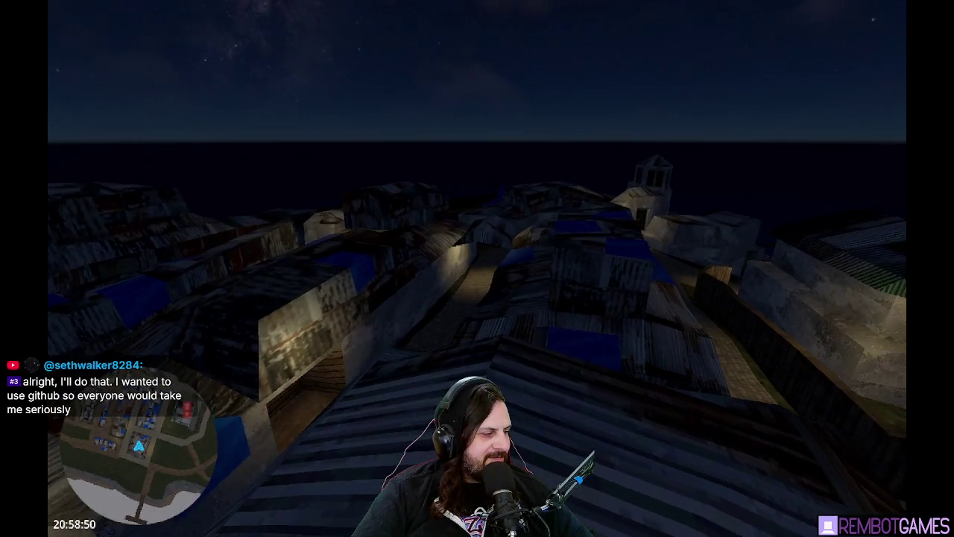
pyautogui.press('w')
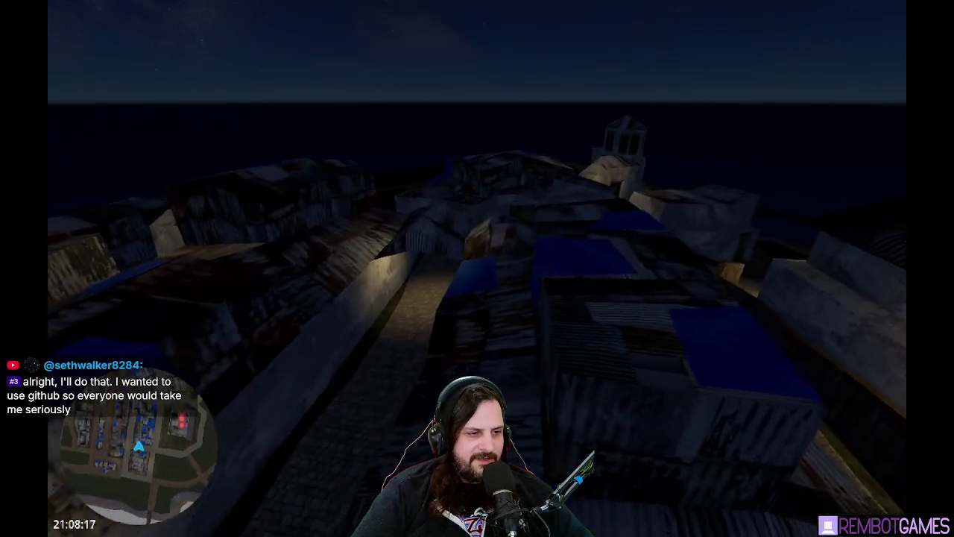
pyautogui.press('w')
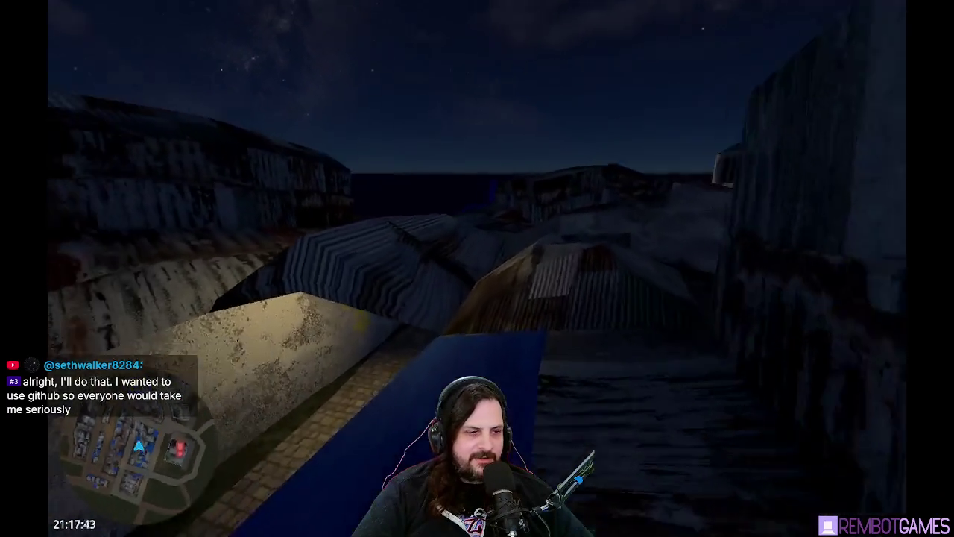
pyautogui.press('w')
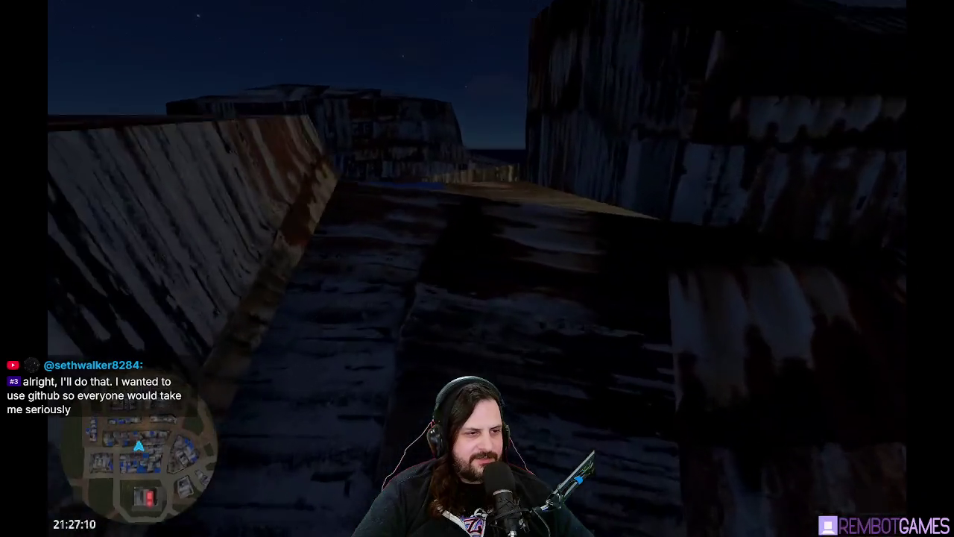
pyautogui.press('w')
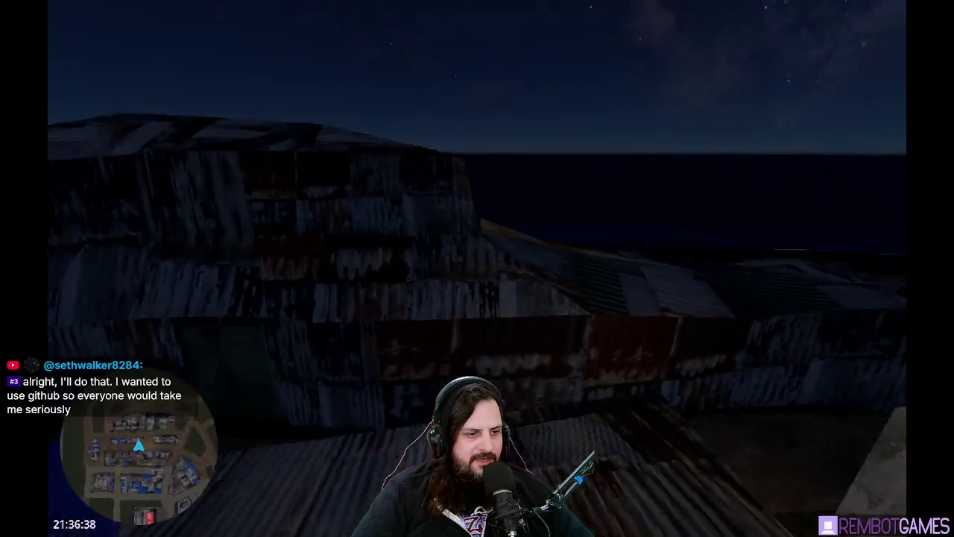
pyautogui.press('w')
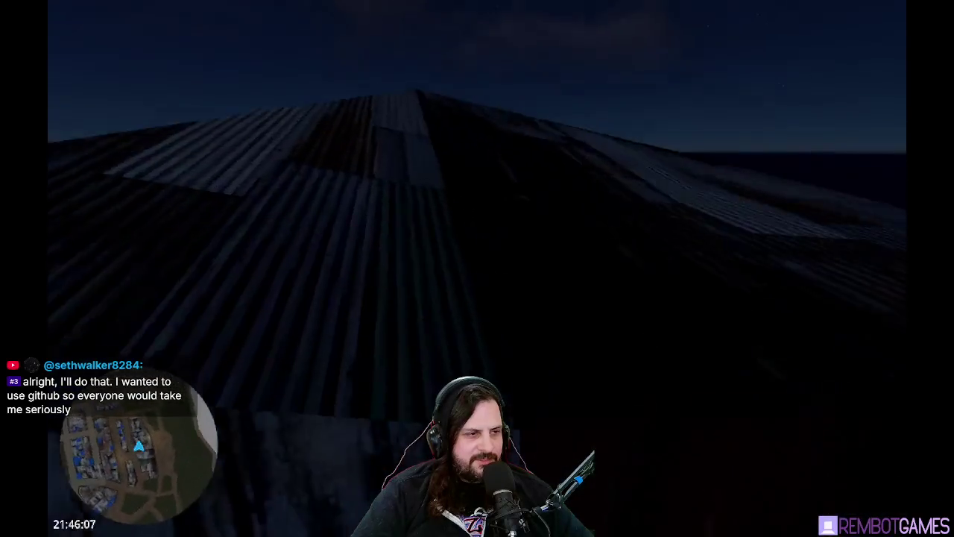
pyautogui.press('w')
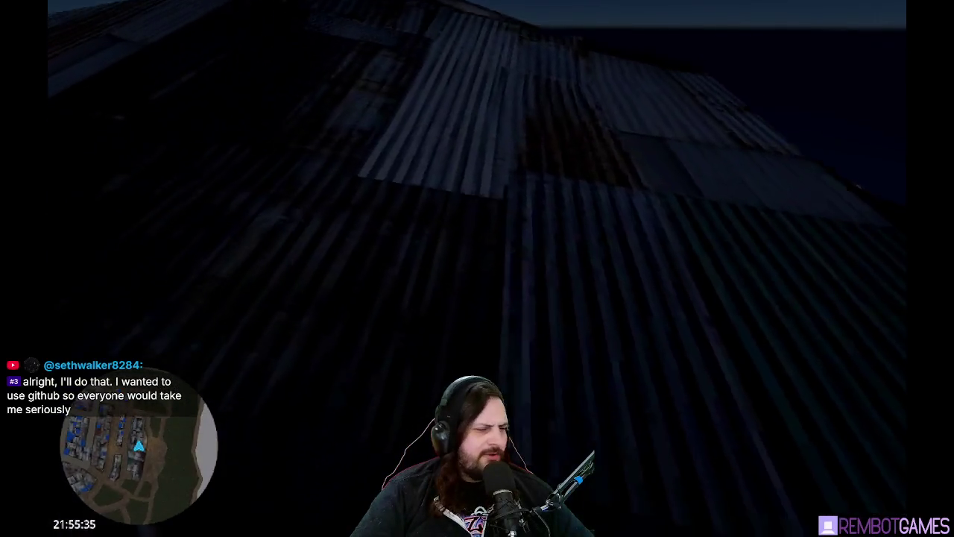
pyautogui.press('w')
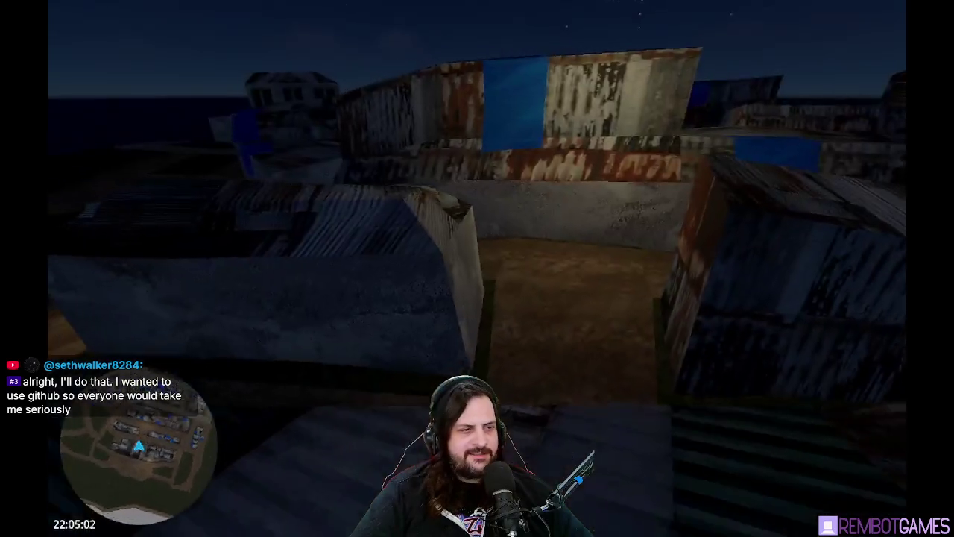
# - Keep exploring across the rooftops, past walls and up to nearby buildings
pyautogui.press('w')
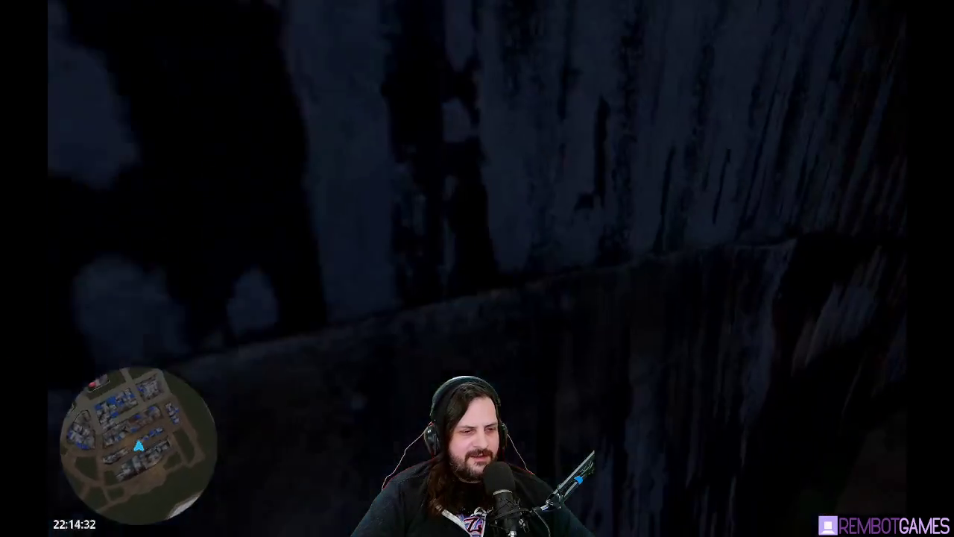
pyautogui.press('w')
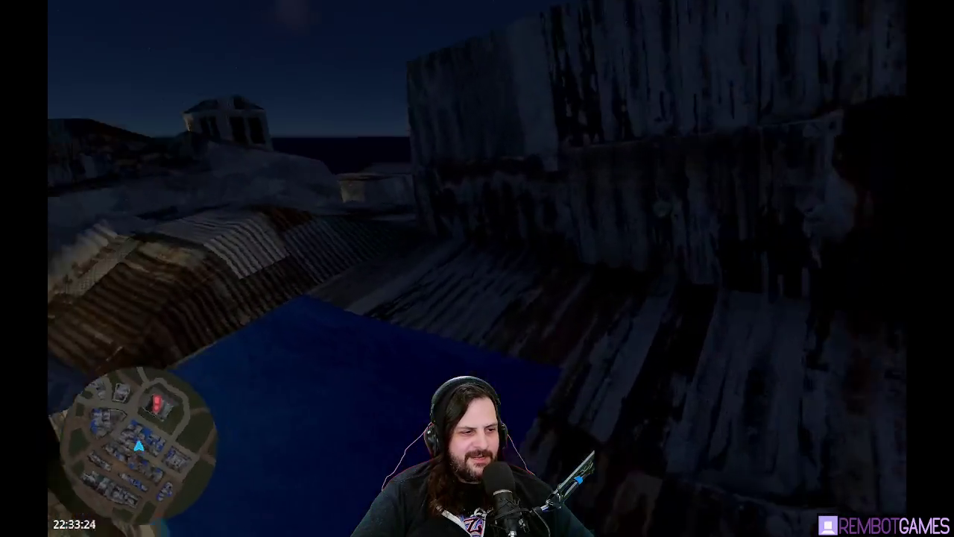
pyautogui.press('w')
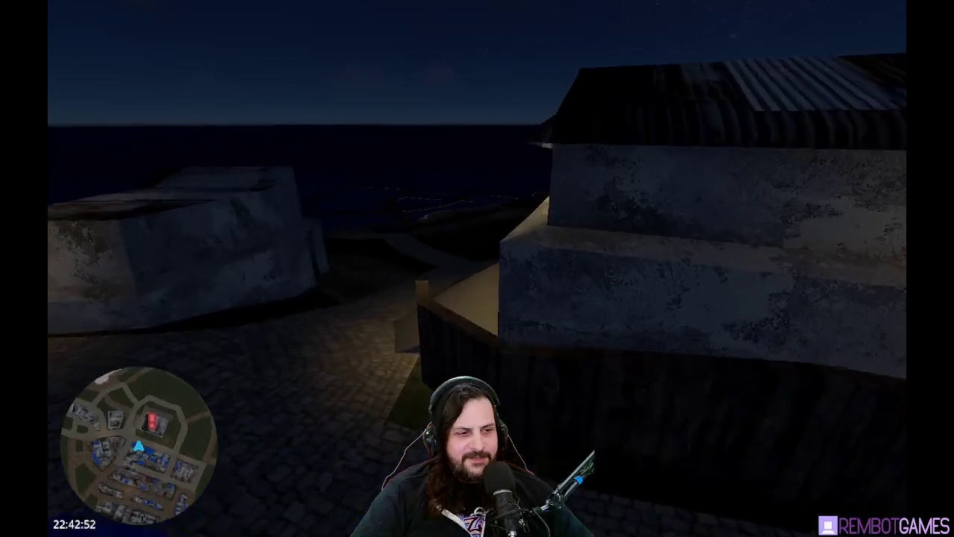
pyautogui.press('w')
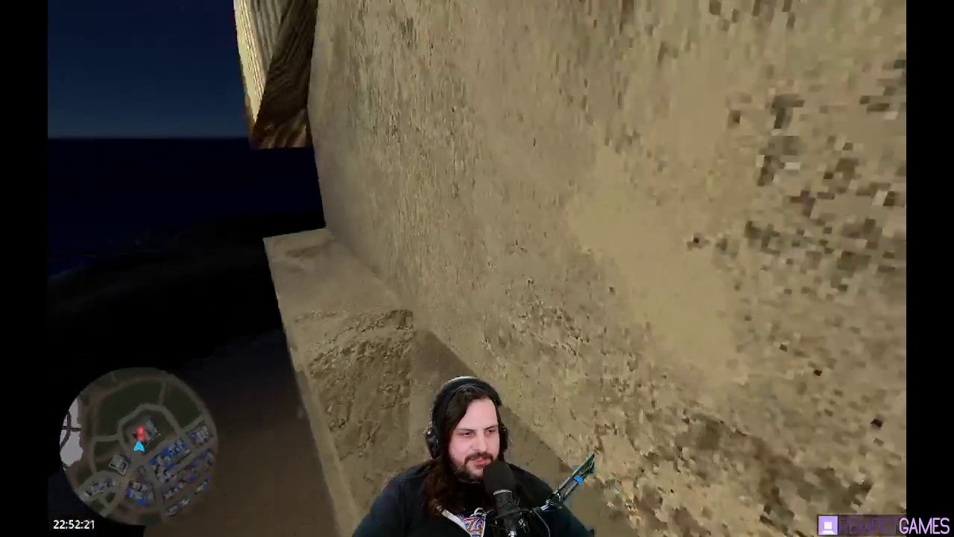
pyautogui.press('w')
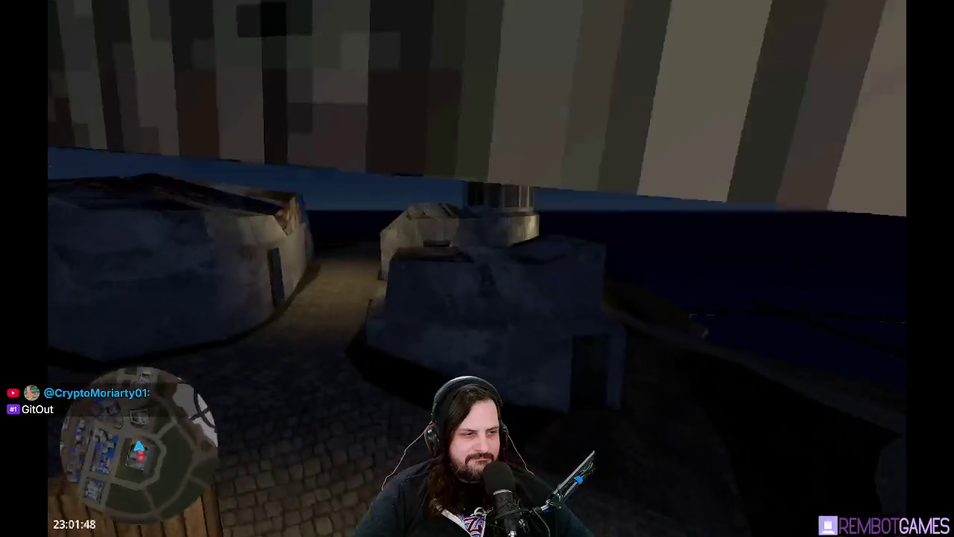
pyautogui.press('w')
pyautogui.press('w')
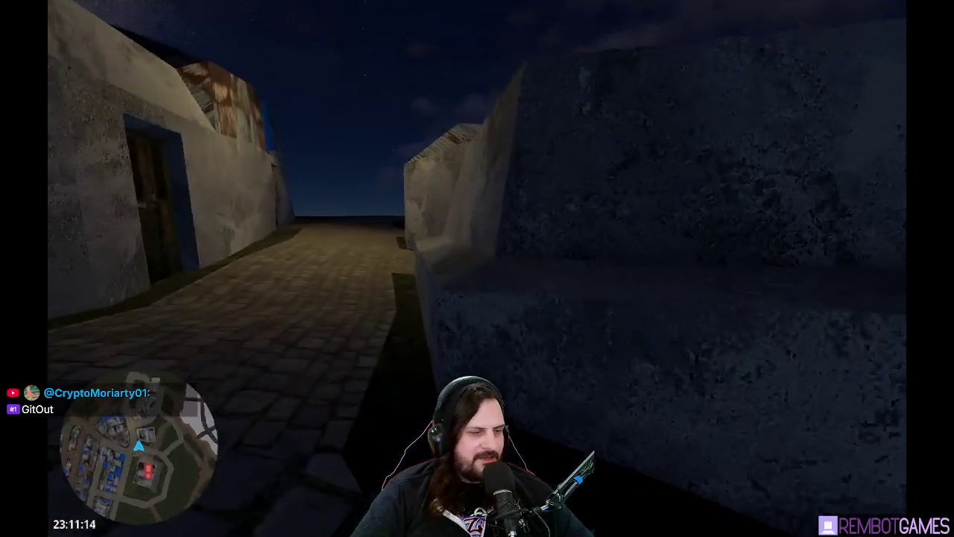
pyautogui.press('w')
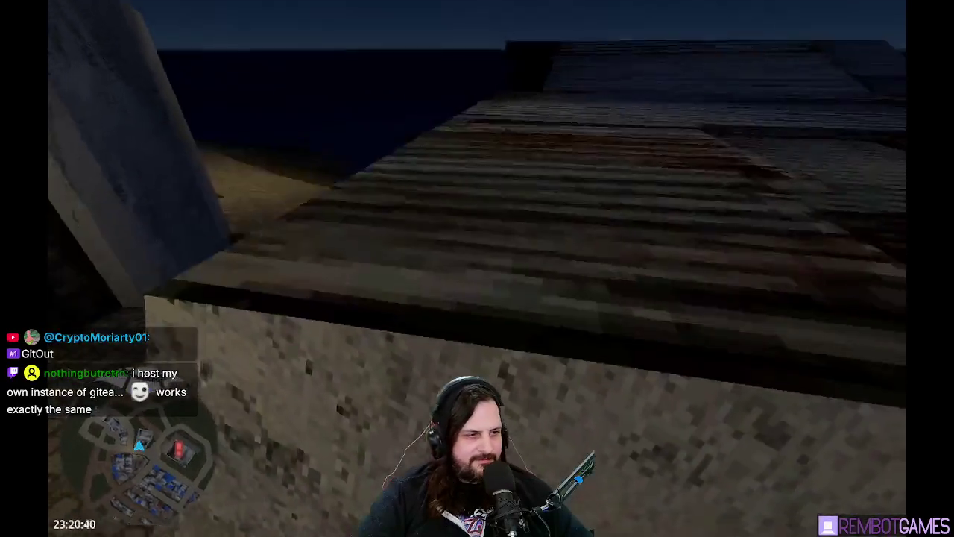
pyautogui.press('w')
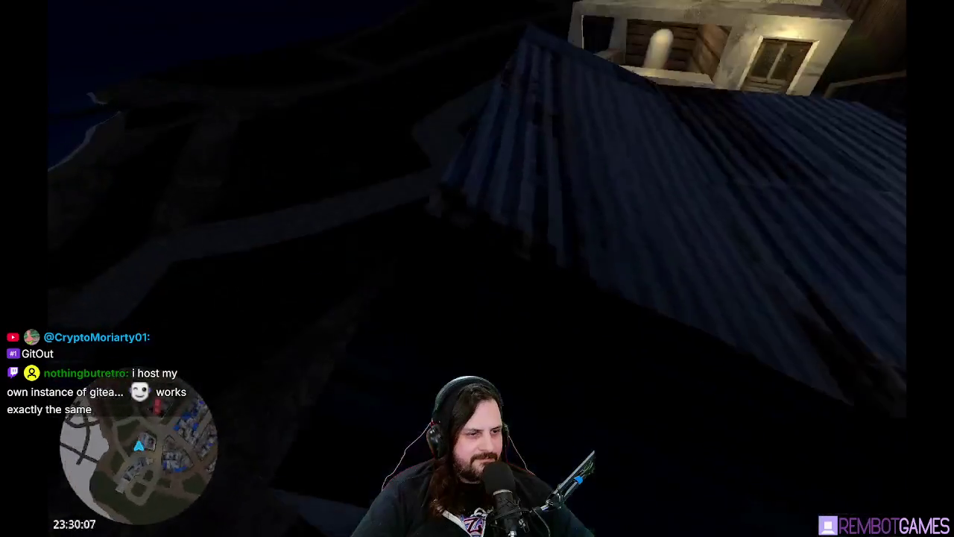
pyautogui.press('w')
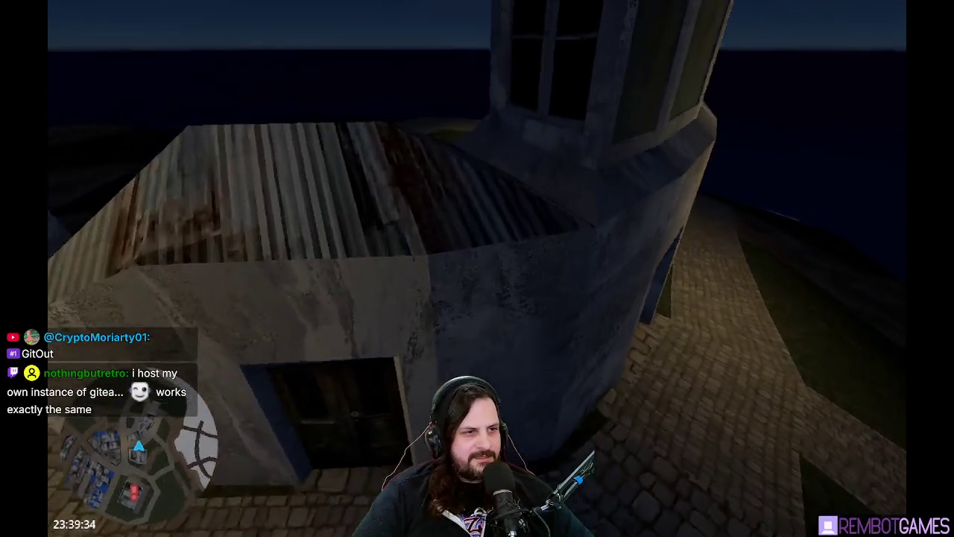
pyautogui.press('w')
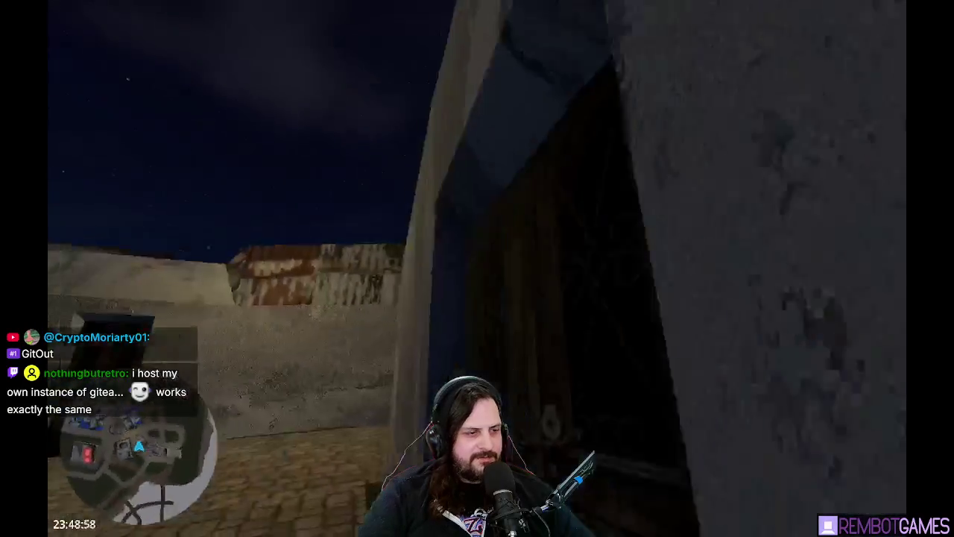
pyautogui.press('w')
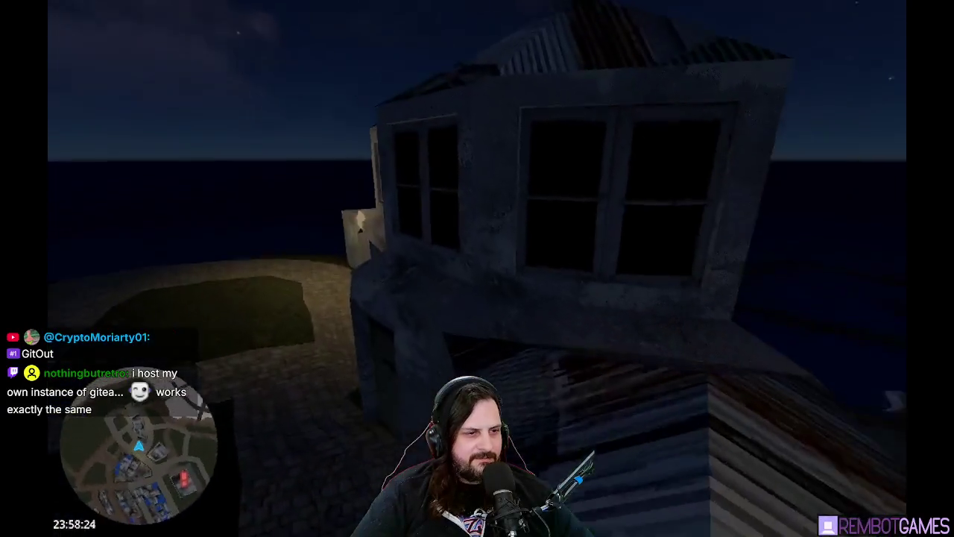
pyautogui.press('w')
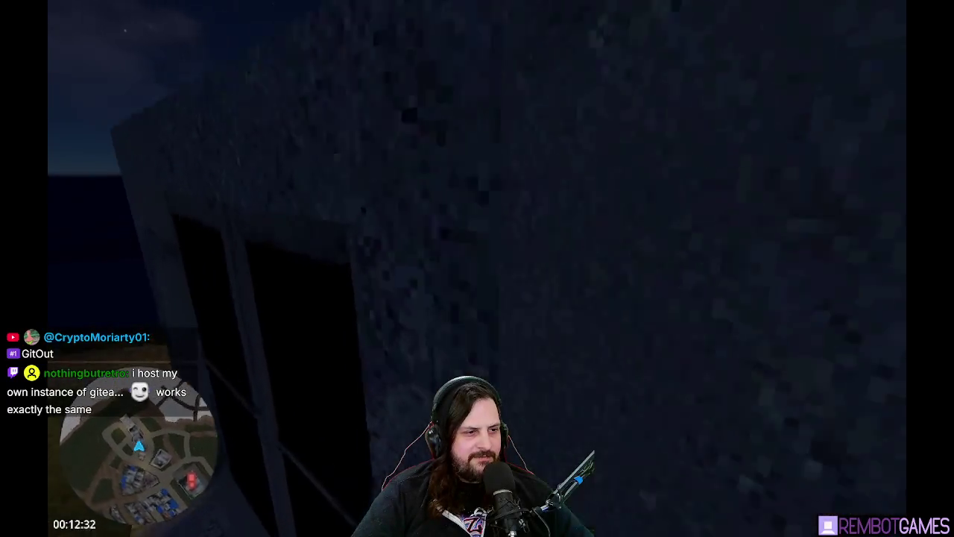
pyautogui.press('w')
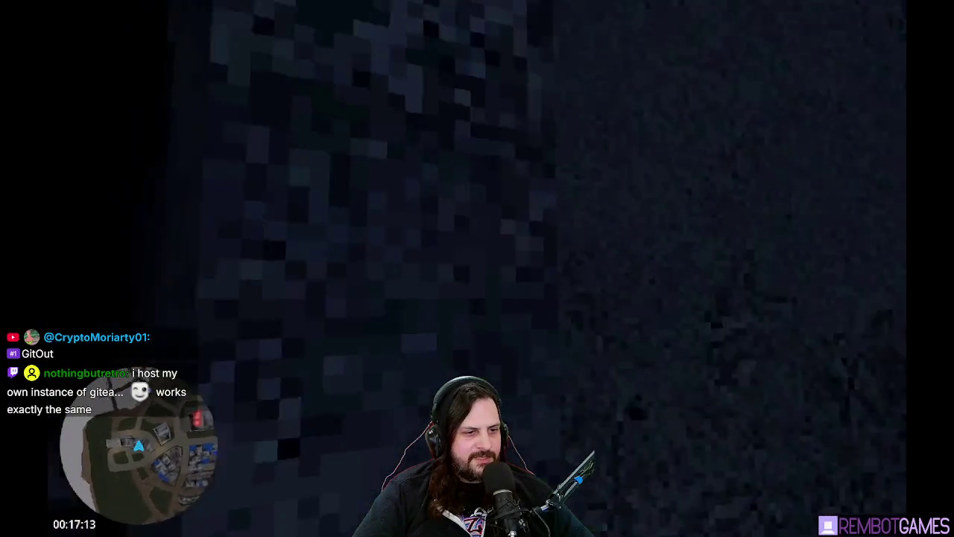
pyautogui.press('w')
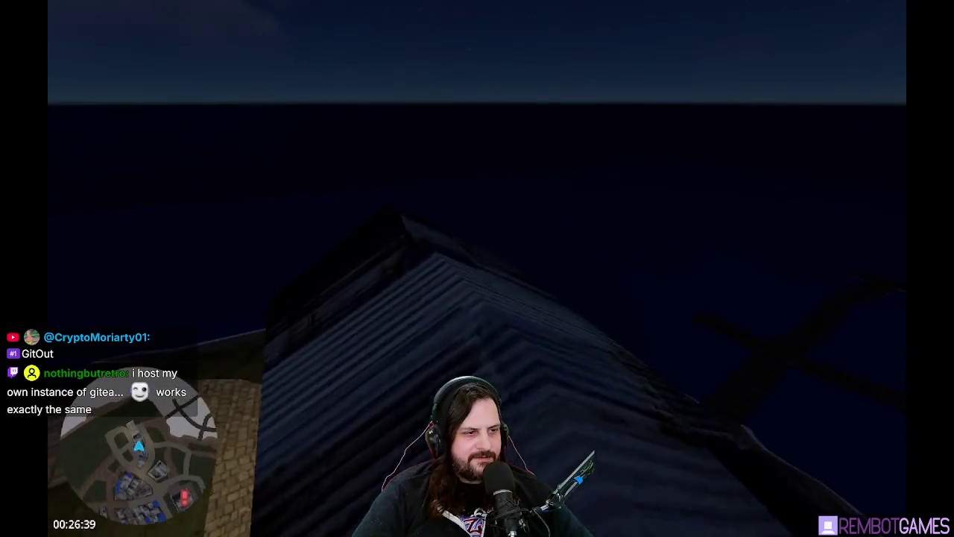
# - Drop from the pyramid roof into the courtyard and walk to the barred window facing the plaza
pyautogui.press('w')
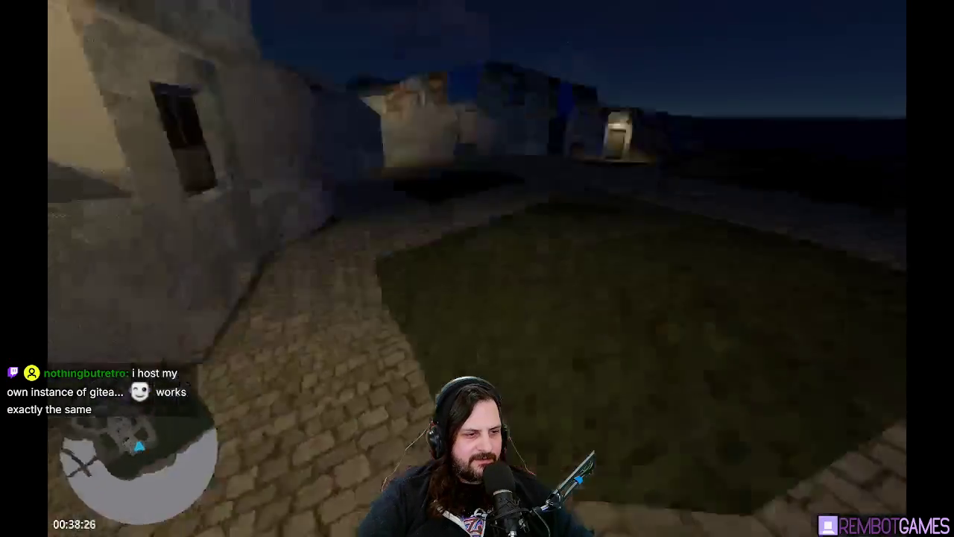
pyautogui.press('w')
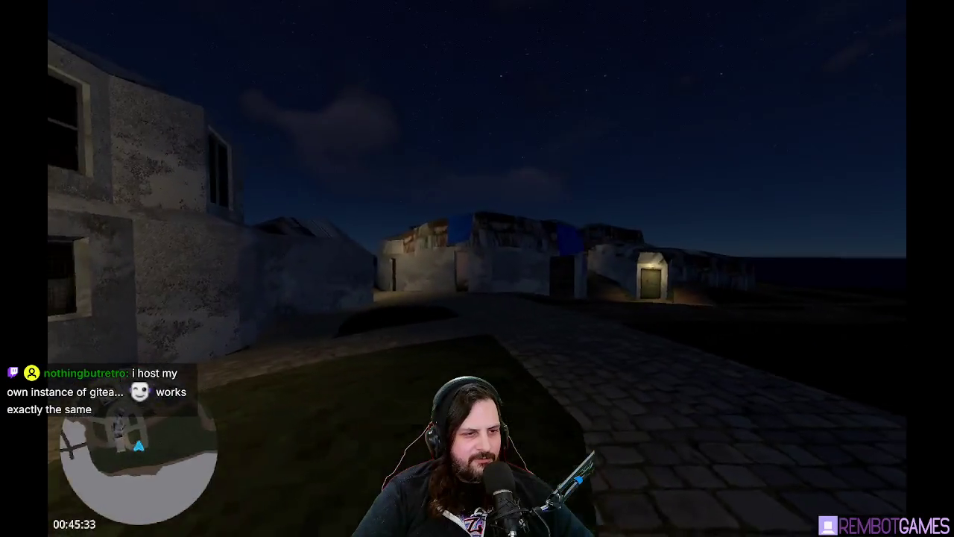
pyautogui.press('w')
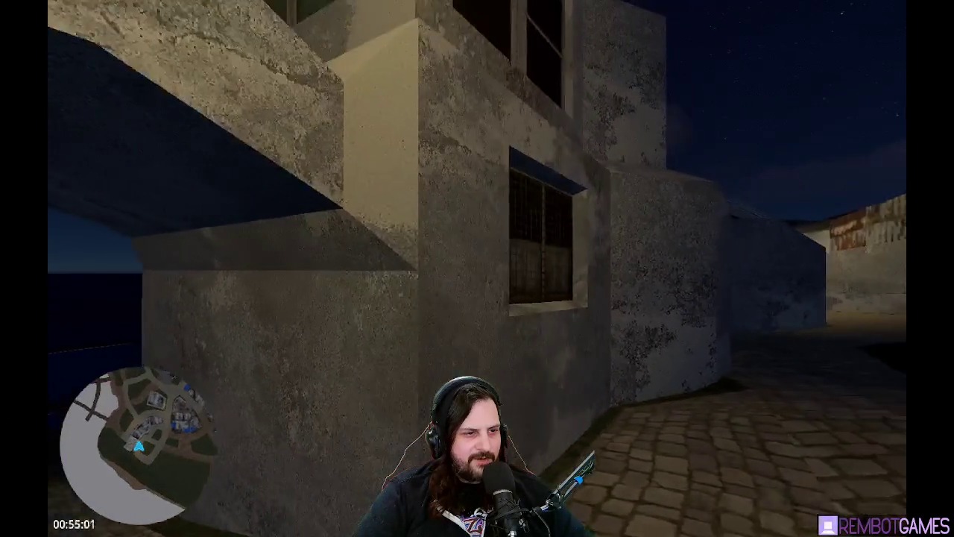
pyautogui.press('w')
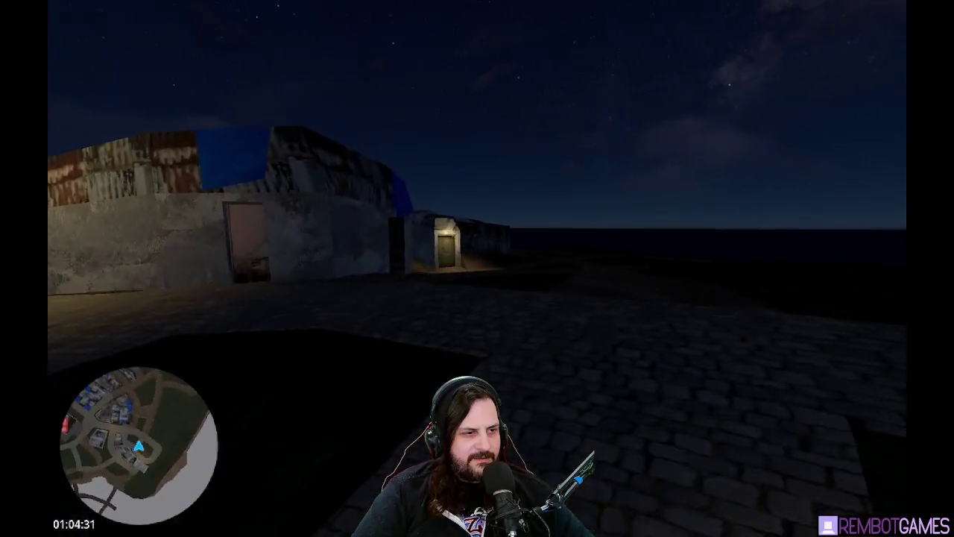
pyautogui.press('w')
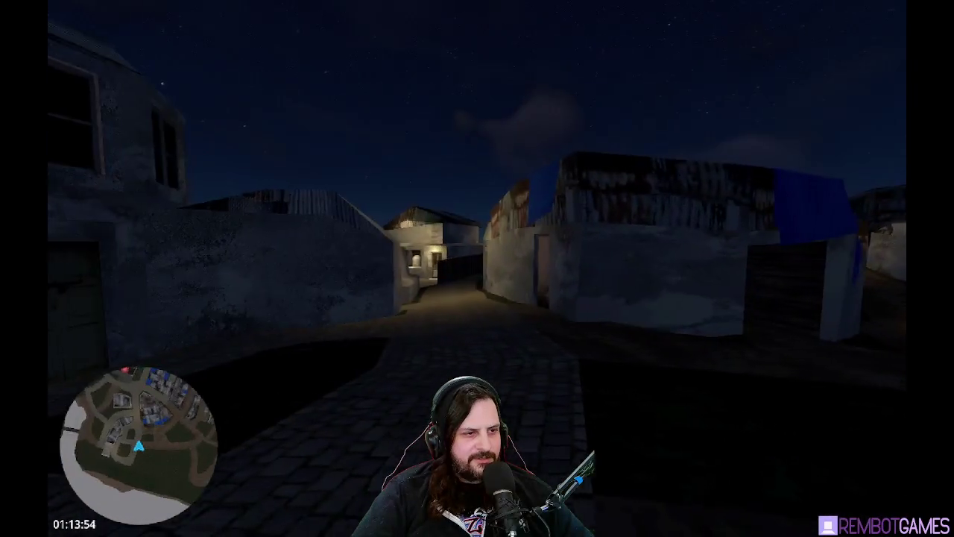
# - Stop the game, duplicate OmniLight3D16, and move the copy OmniLight3D17 among the shacks
pyautogui.press('F8')
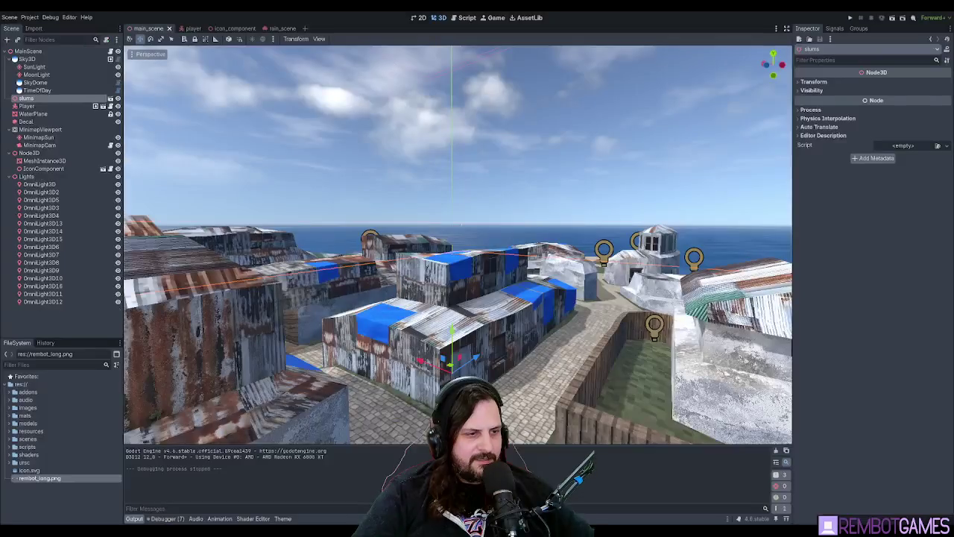
pyautogui.moveTo(499, 270)
pyautogui.mouseDown()
pyautogui.moveTo(471, 279)
pyautogui.moveTo(517, 251)
pyautogui.moveTo(519, 226)
pyautogui.mouseUp()
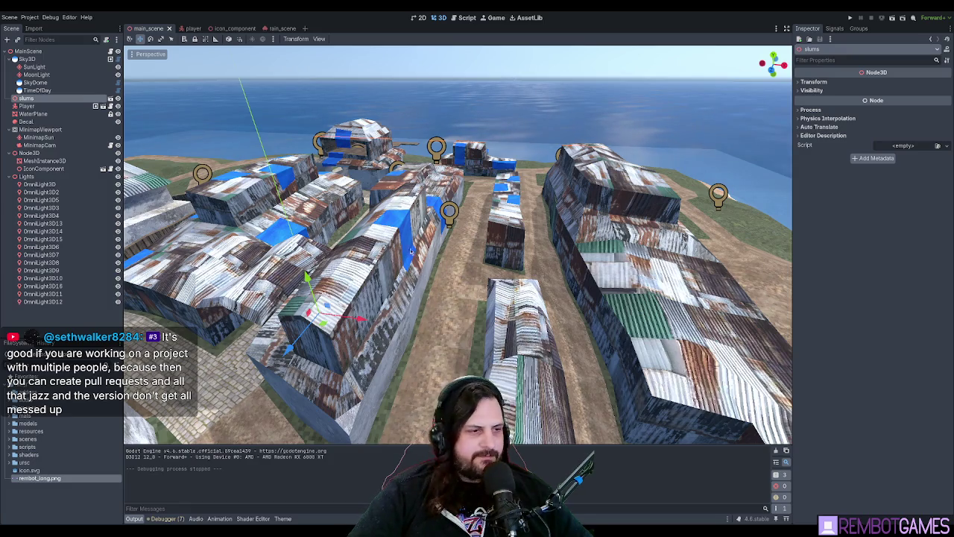
pyautogui.moveTo(411, 249)
pyautogui.mouseDown()
pyautogui.moveTo(440, 236)
pyautogui.moveTo(388, 224)
pyautogui.mouseUp()
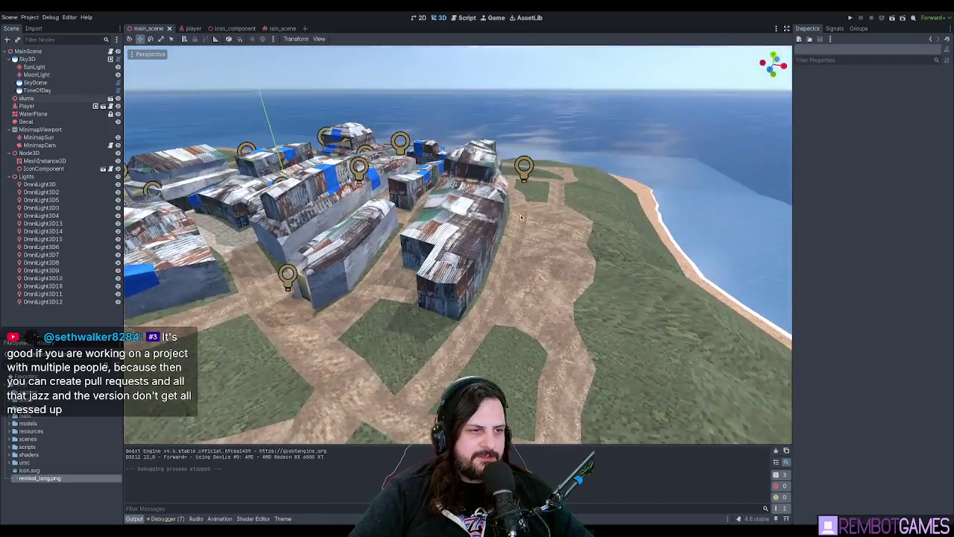
pyautogui.click(524, 168)
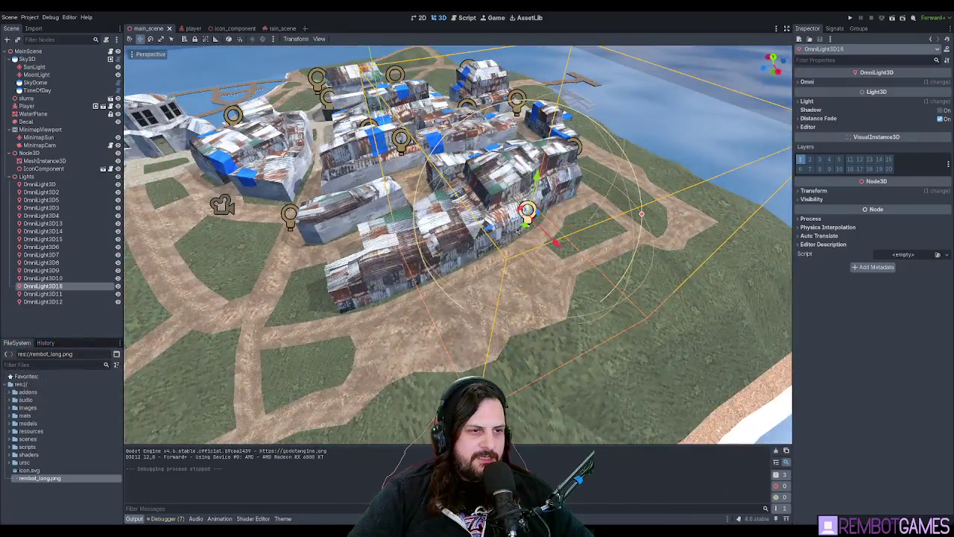
pyautogui.hotkey('ctrl', 'd')
pyautogui.moveTo(417, 178)
pyautogui.mouseDown()
pyautogui.moveTo(336, 254)
pyautogui.moveTo(343, 246)
pyautogui.mouseUp()
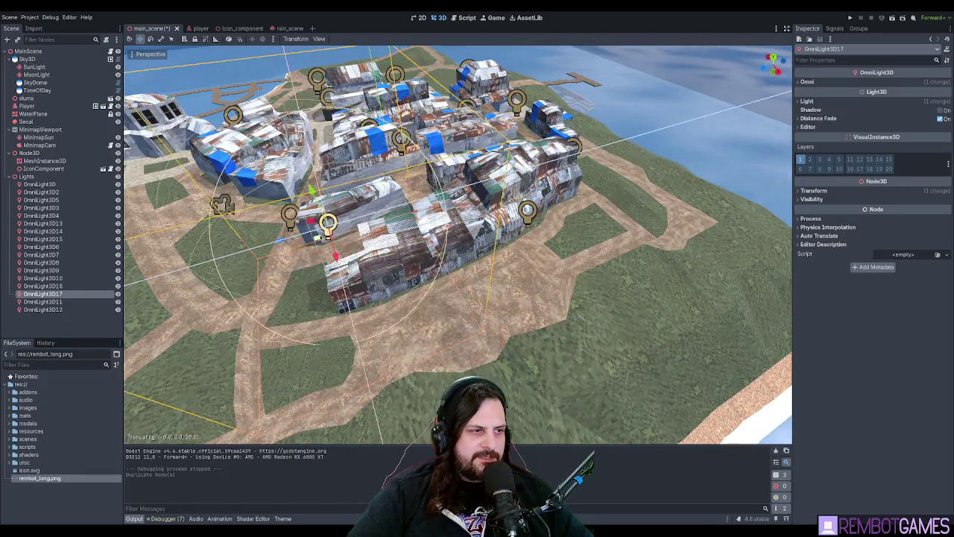
pyautogui.press('f')
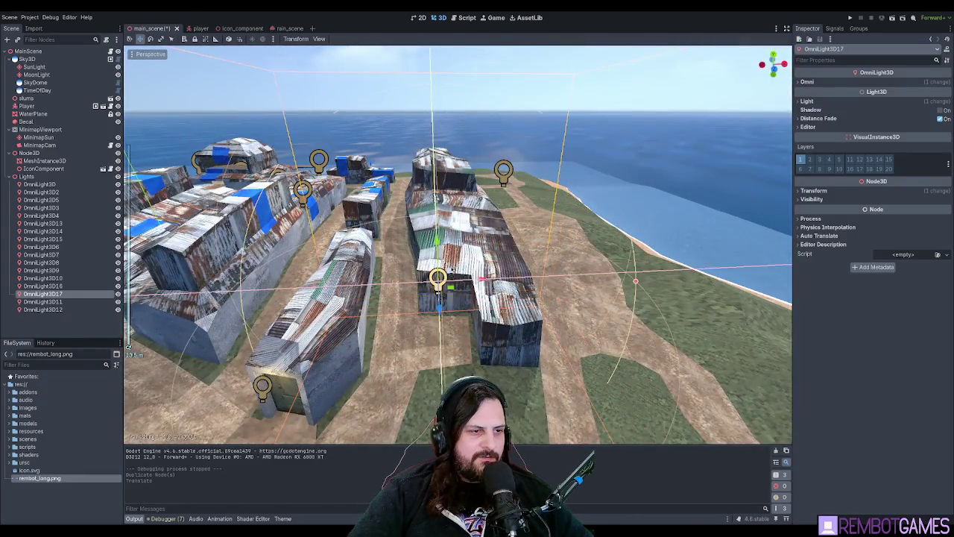
pyautogui.scroll(5, 440, 246)
pyautogui.scroll(-5, 440, 276)
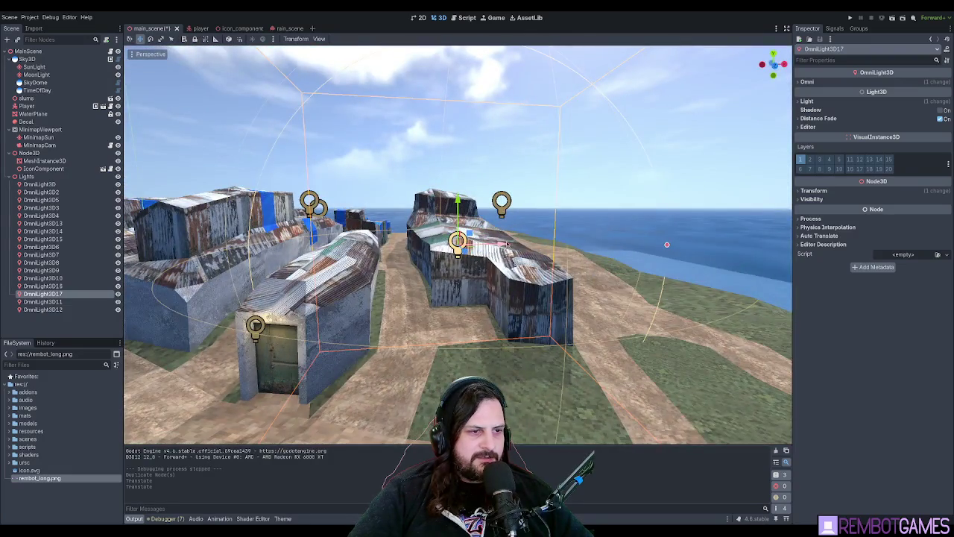
pyautogui.moveTo(507, 244); pyautogui.dragTo(531, 256)
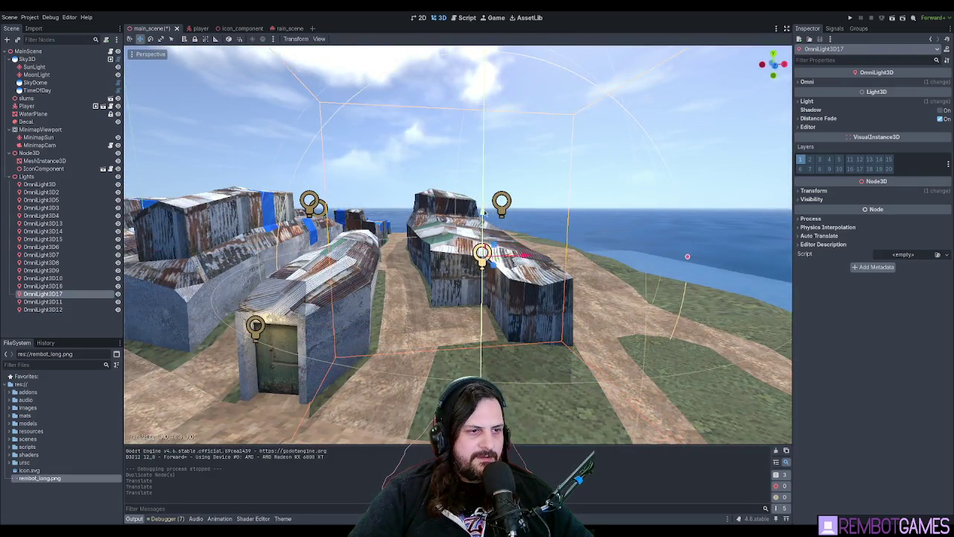
# - Duplicate OmniLight3D9 into OmniLight3D18 beside the blue-tarp shack and save the scene
pyautogui.moveTo(484, 214); pyautogui.dragTo(373, 262)
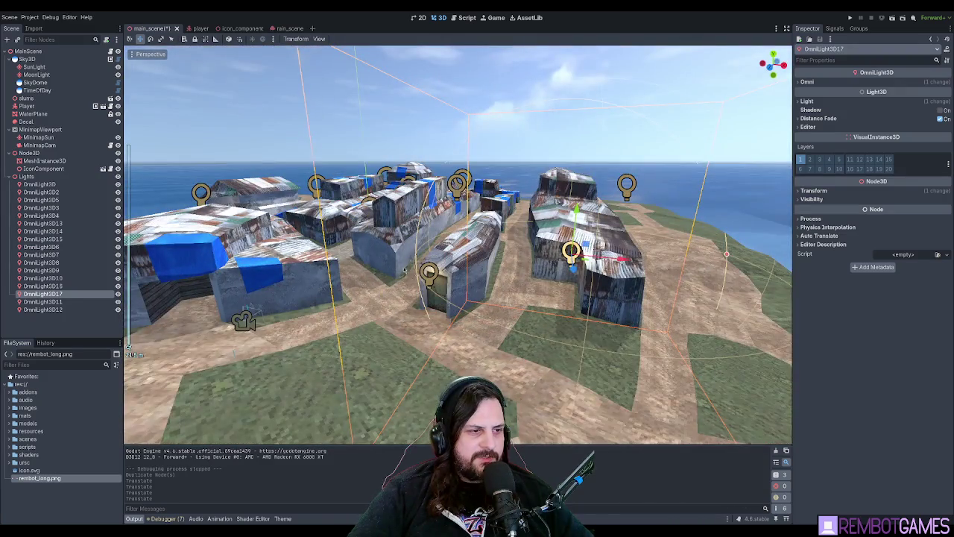
pyautogui.click(429, 272)
pyautogui.moveTo(439, 287); pyautogui.dragTo(443, 336)
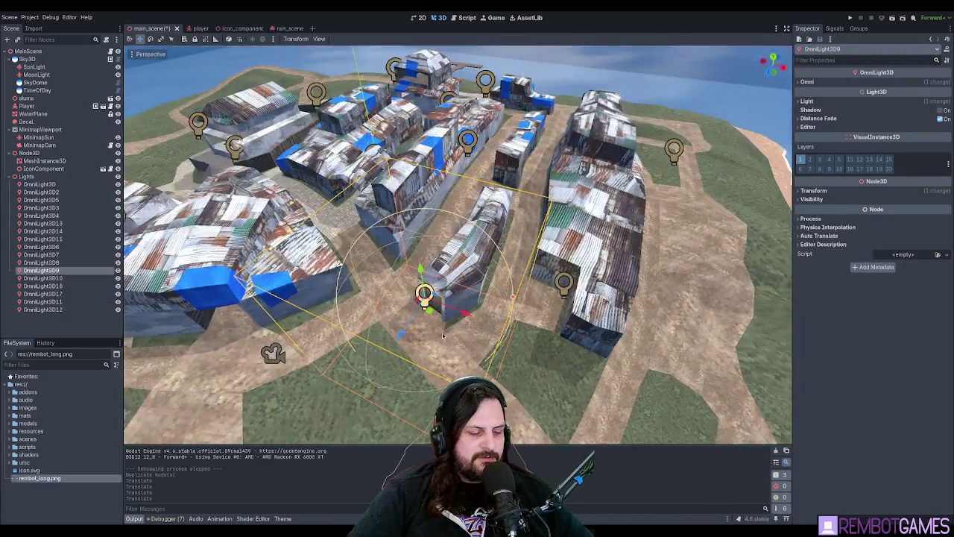
pyautogui.hotkey('ctrl', 'd')
pyautogui.press('f')
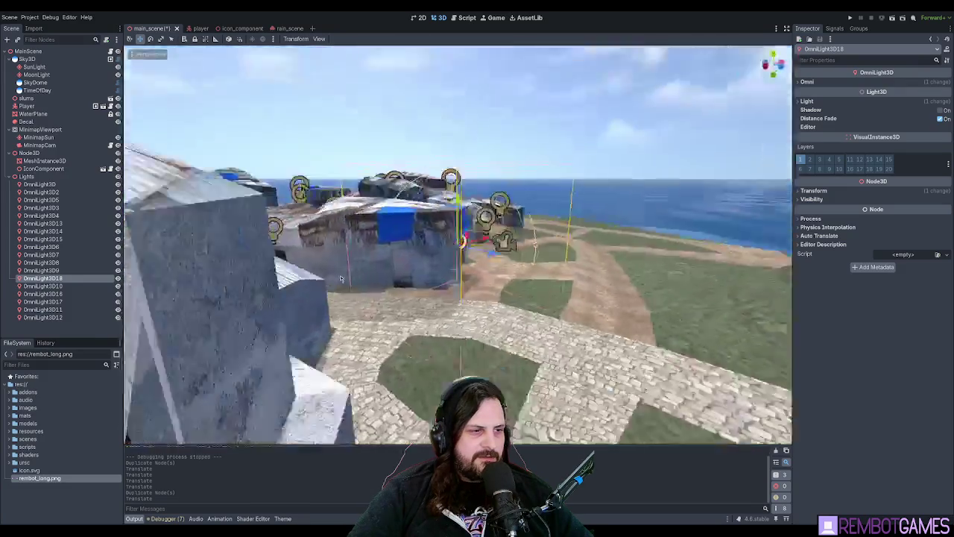
pyautogui.scroll(-3, 511, 251)
pyautogui.moveTo(511, 250)
pyautogui.mouseDown()
pyautogui.moveTo(490, 285)
pyautogui.moveTo(474, 250)
pyautogui.moveTo(529, 281)
pyautogui.moveTo(573, 214)
pyautogui.moveTo(596, 212)
pyautogui.moveTo(572, 247)
pyautogui.moveTo(471, 239)
pyautogui.mouseUp()
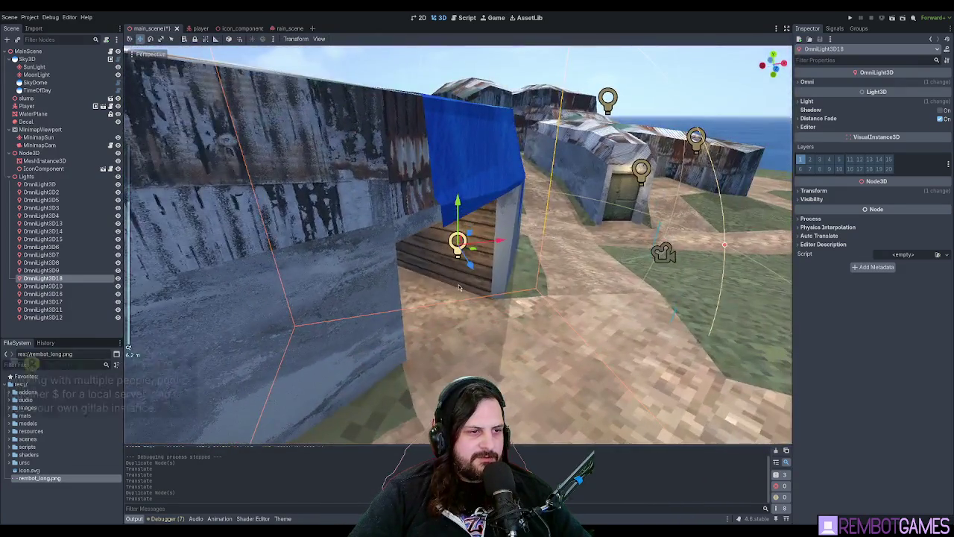
pyautogui.scroll(5, 471, 239)
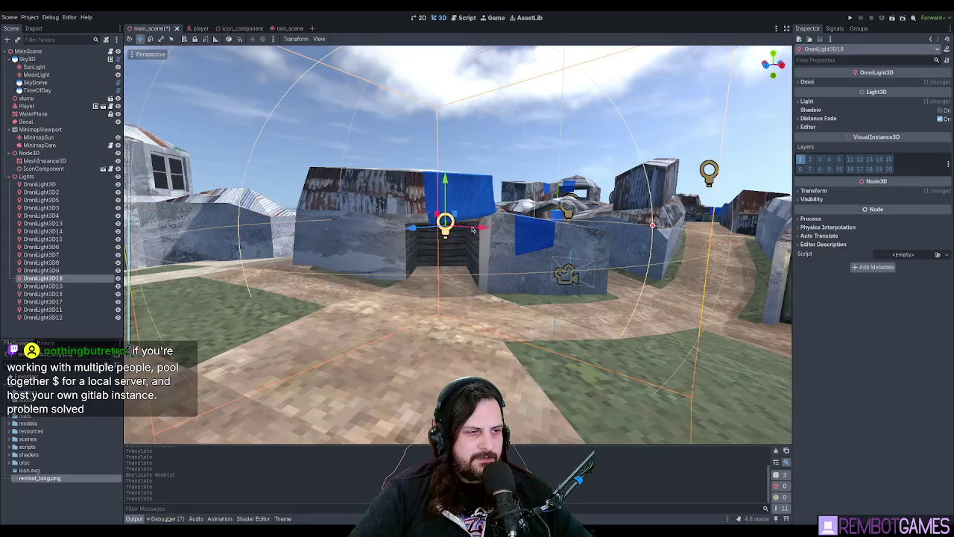
pyautogui.scroll(-5, 447, 181)
pyautogui.moveTo(447, 181)
pyautogui.mouseDown()
pyautogui.moveTo(641, 255)
pyautogui.moveTo(461, 244)
pyautogui.mouseUp()
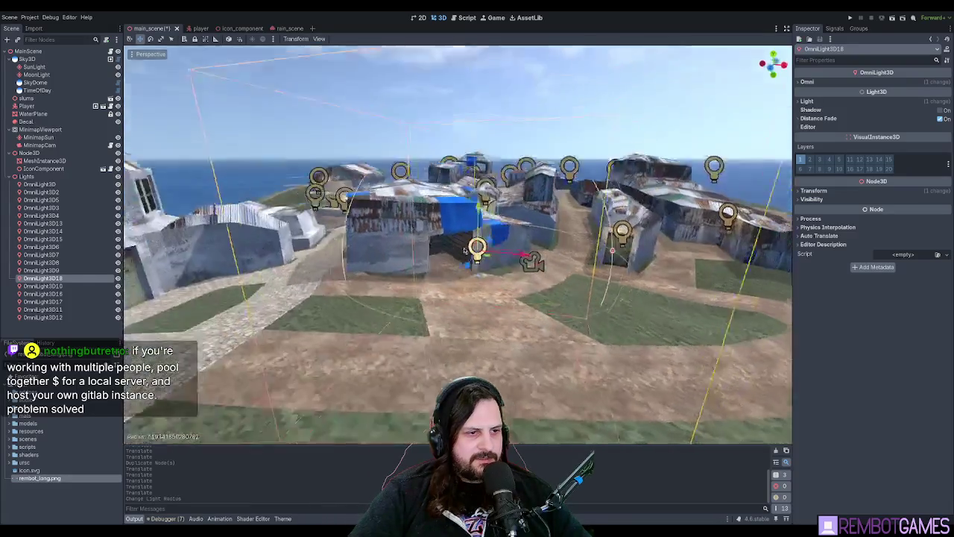
pyautogui.hotkey('ctrl', 's')
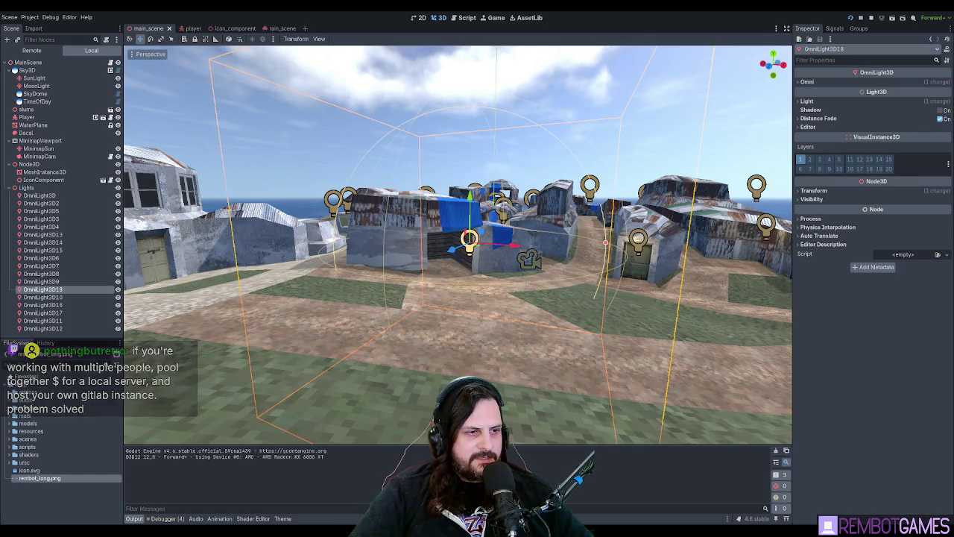
# - Walk into the lit shed, back out, and continue along its wooden wall
pyautogui.press('w')
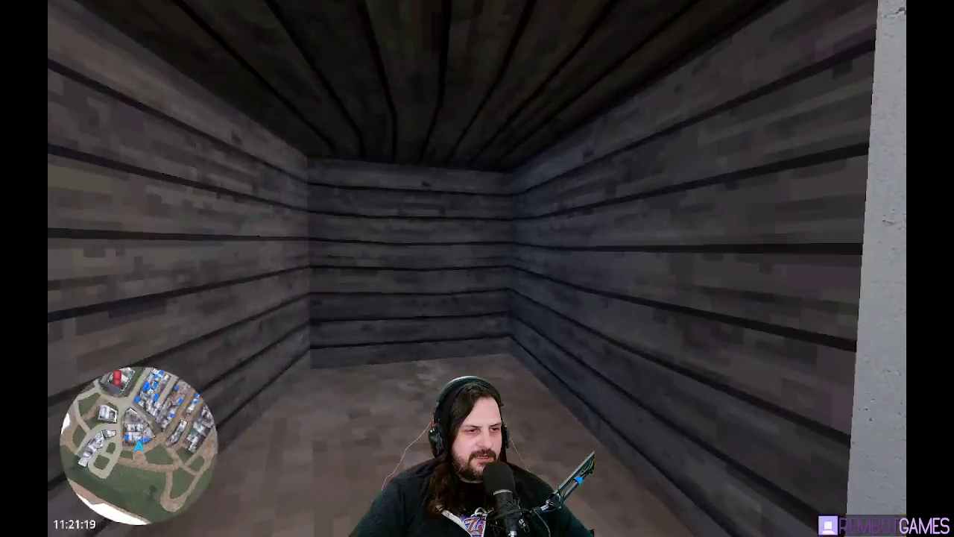
pyautogui.press('s')
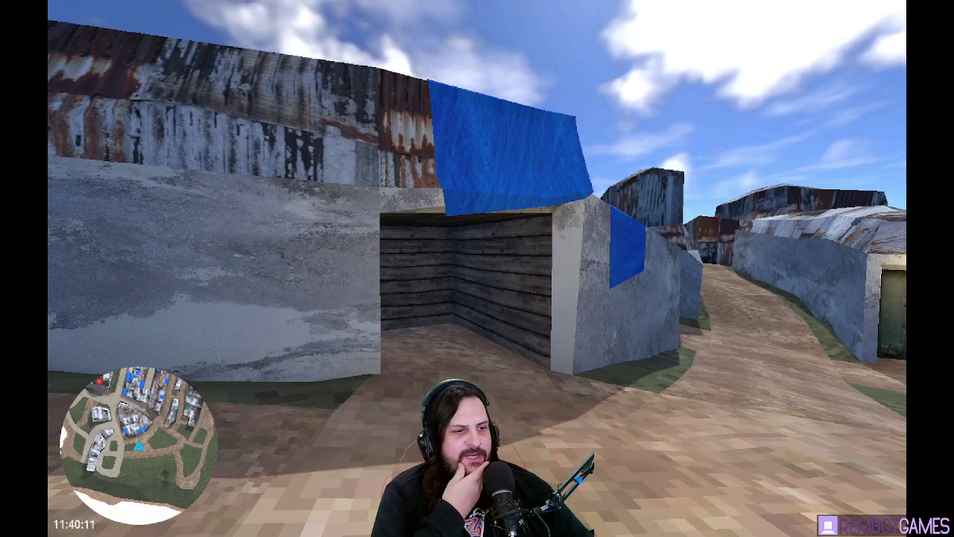
pyautogui.press('w')
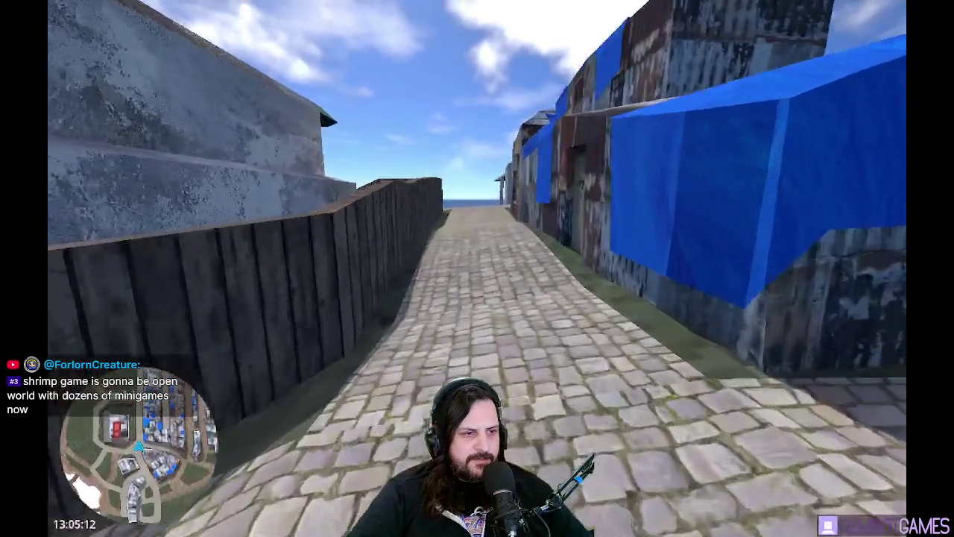
# - Walk the alley at dusk up to the green door, then stop the game with F8
pyautogui.press('w')
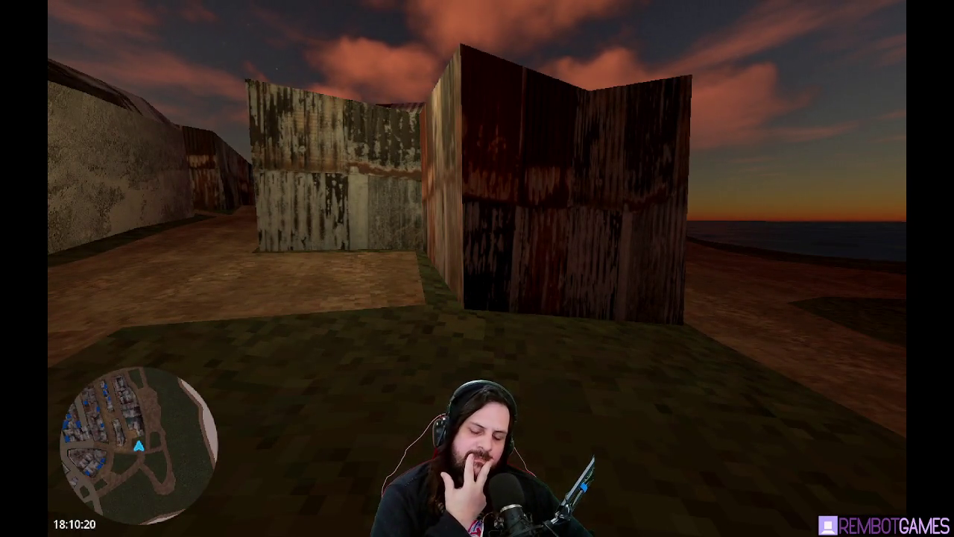
pyautogui.press('s')
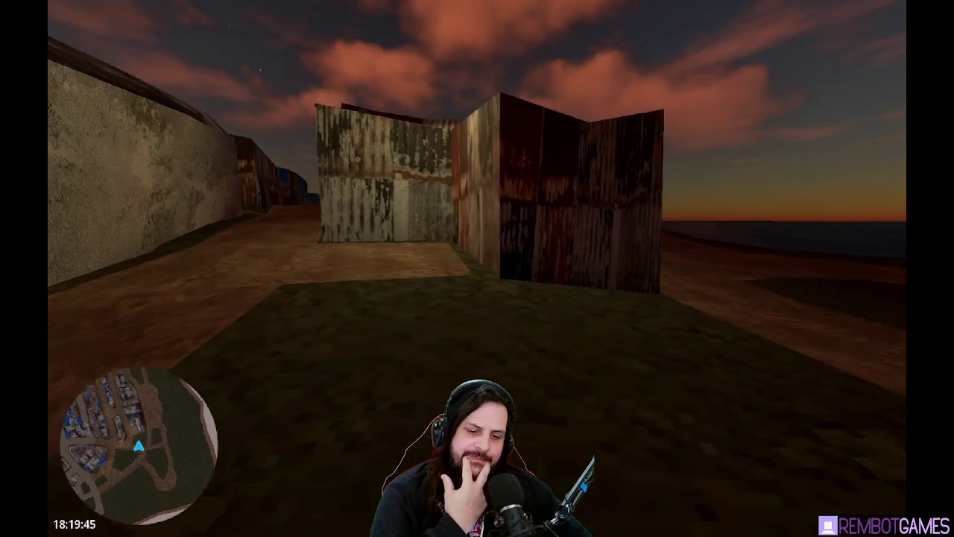
pyautogui.press('Left')
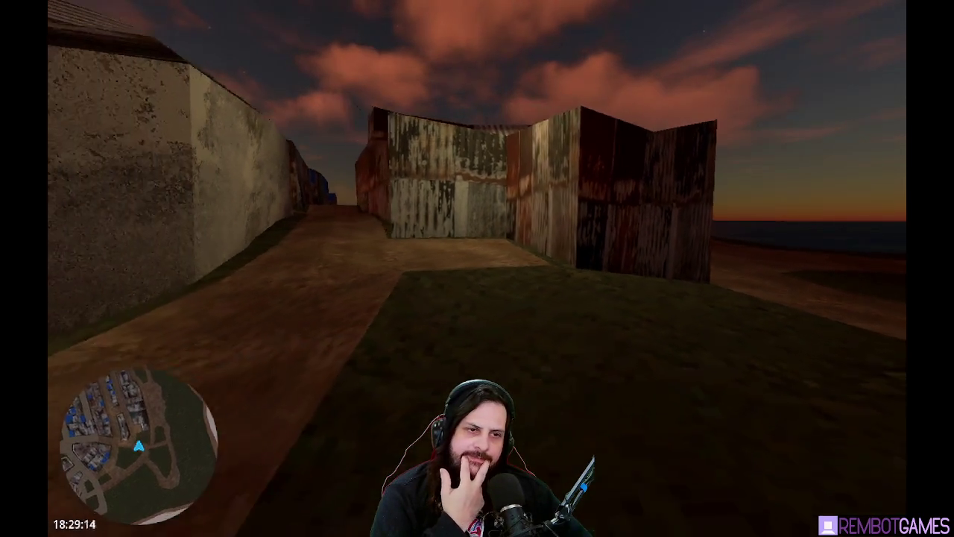
pyautogui.press('s')
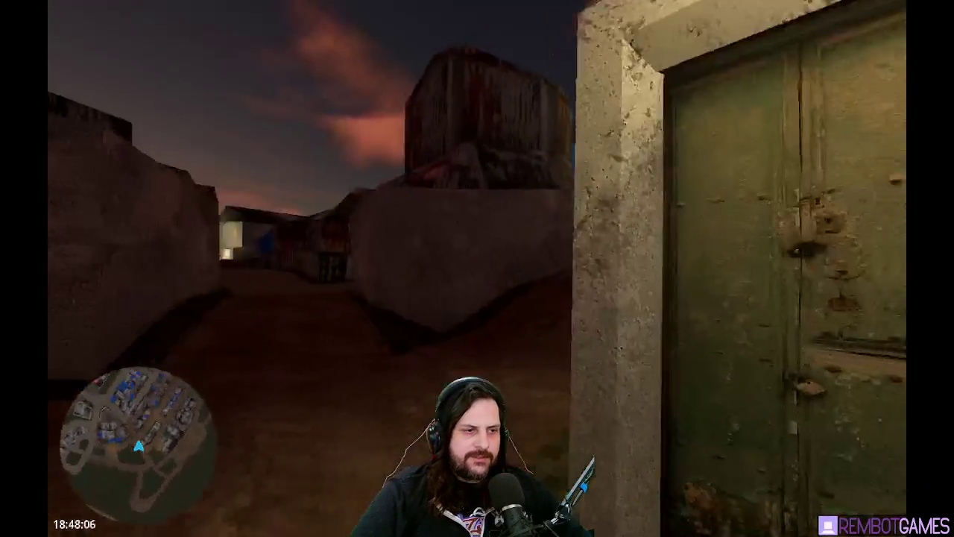
pyautogui.press('w')
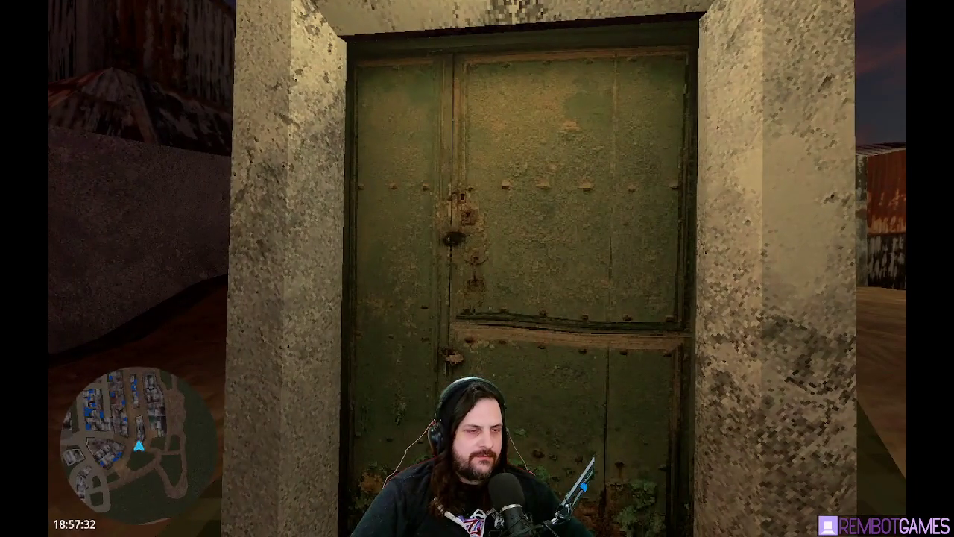
pyautogui.press('F8')
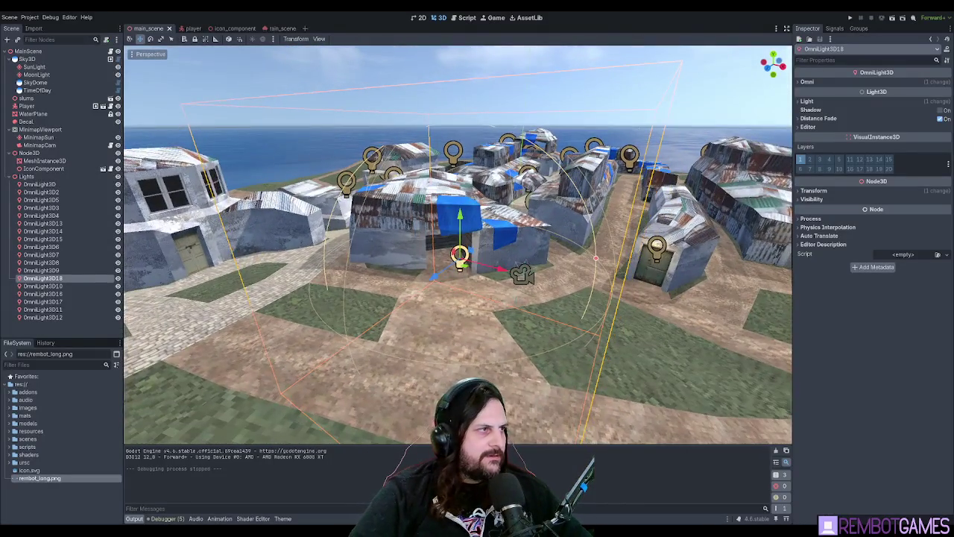
# - In the player scene, add a Node3D and rename it InteractionSystem
pyautogui.click(191, 29)
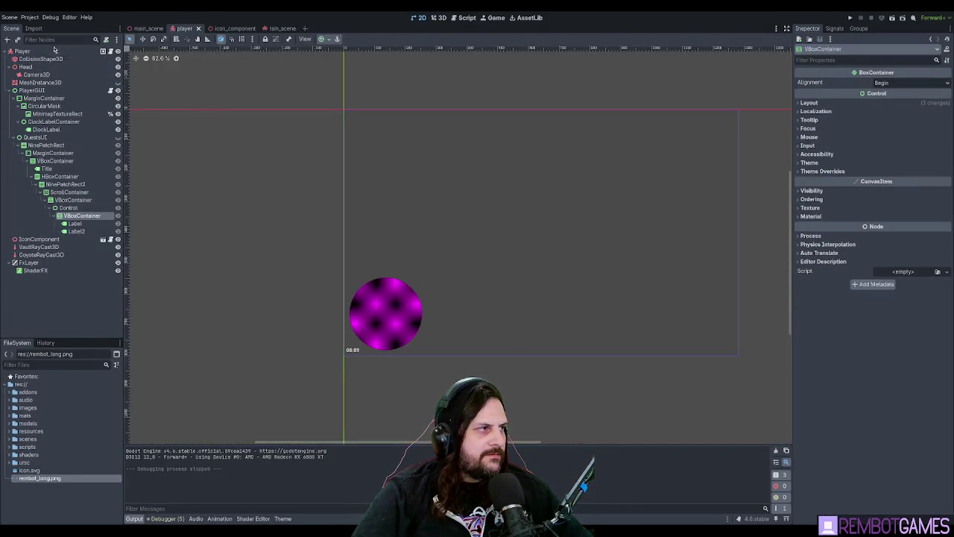
pyautogui.click(30, 51)
pyautogui.moveTo(351, 137)
pyautogui.mouseDown()
pyautogui.moveTo(385, 153)
pyautogui.moveTo(194, 195)
pyautogui.mouseUp()
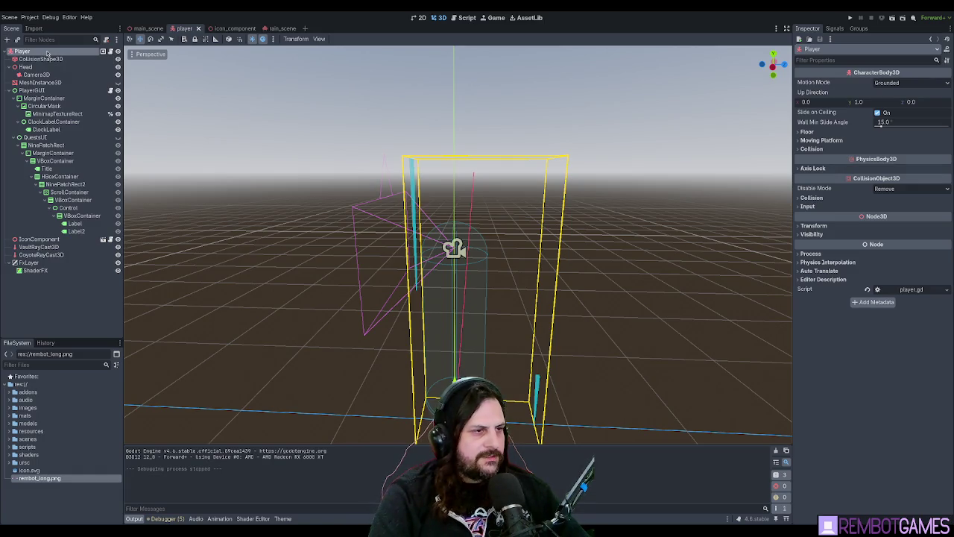
pyautogui.moveTo(46, 279); pyautogui.dragTo(35, 88)
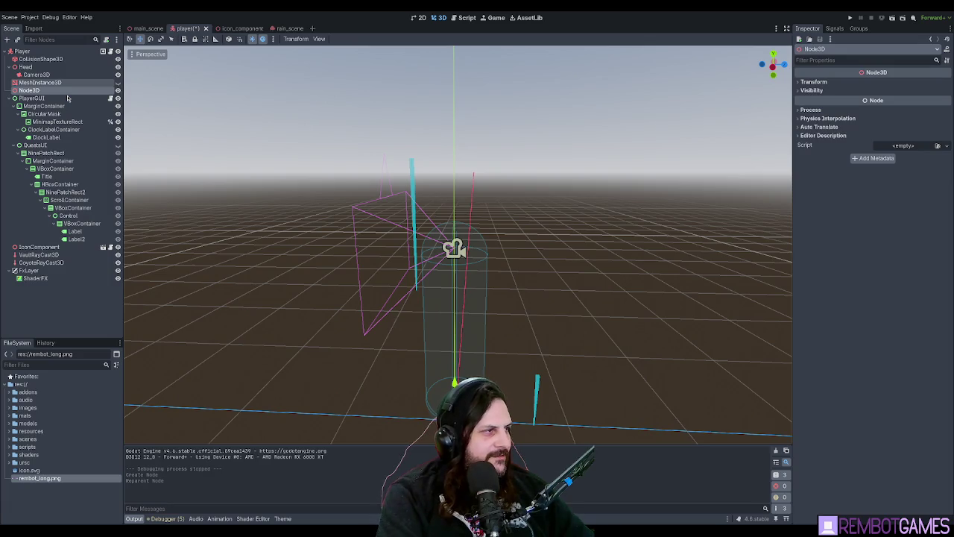
pyautogui.press('F2')
pyautogui.write('InteractionSystem')
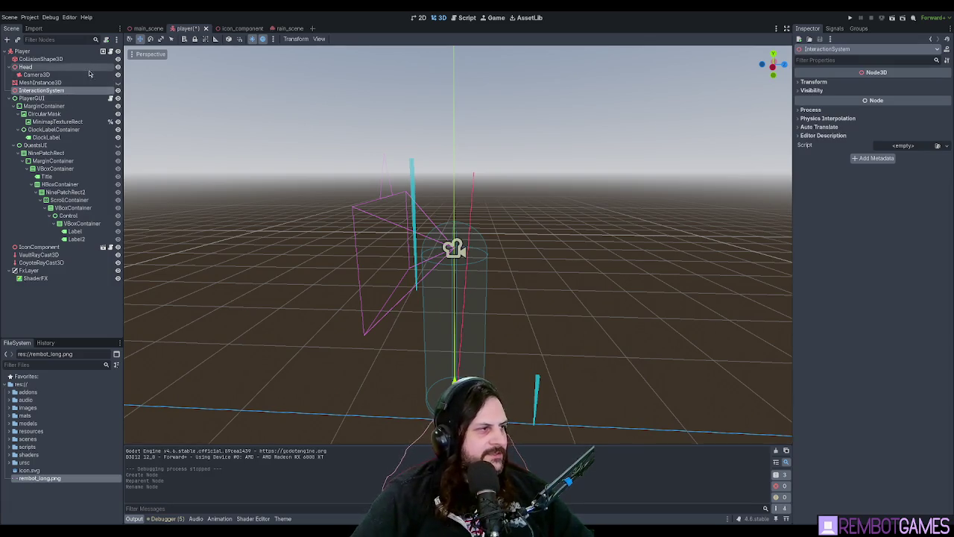
pyautogui.press('Return')
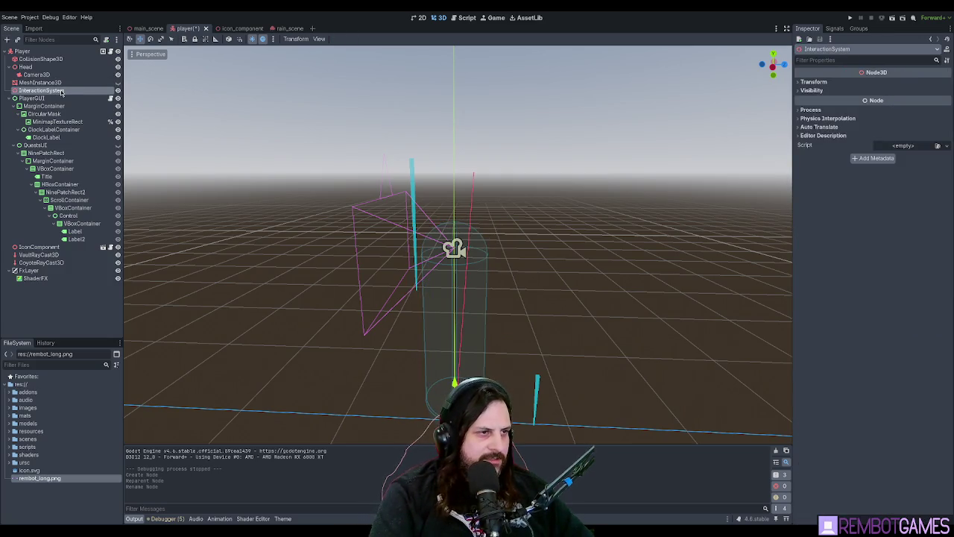
# - Add and then undo a ShapeCast3D, and move InteractionSystem under Head beside Camera3D
pyautogui.hotkey('ctrl', 'a')
pyautogui.press('Return')
pyautogui.scroll(-3, 373, 240)
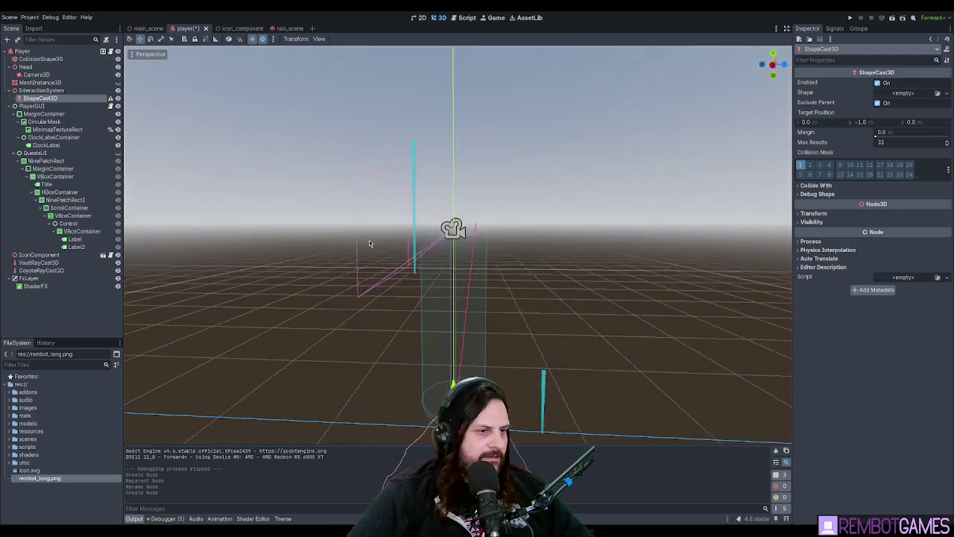
pyautogui.moveTo(464, 267); pyautogui.dragTo(467, 220)
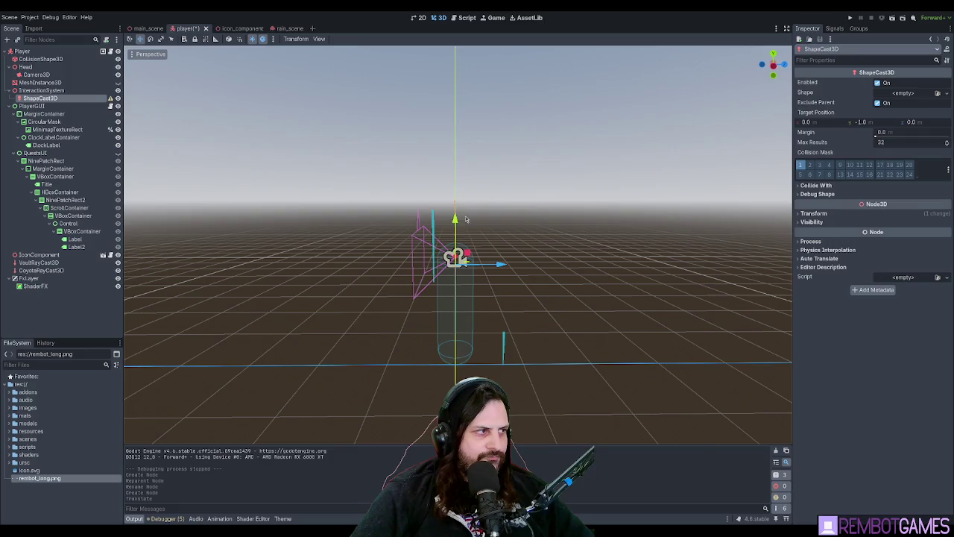
pyautogui.hotkey('ctrl', 'z')
pyautogui.hotkey('ctrl', 'z')
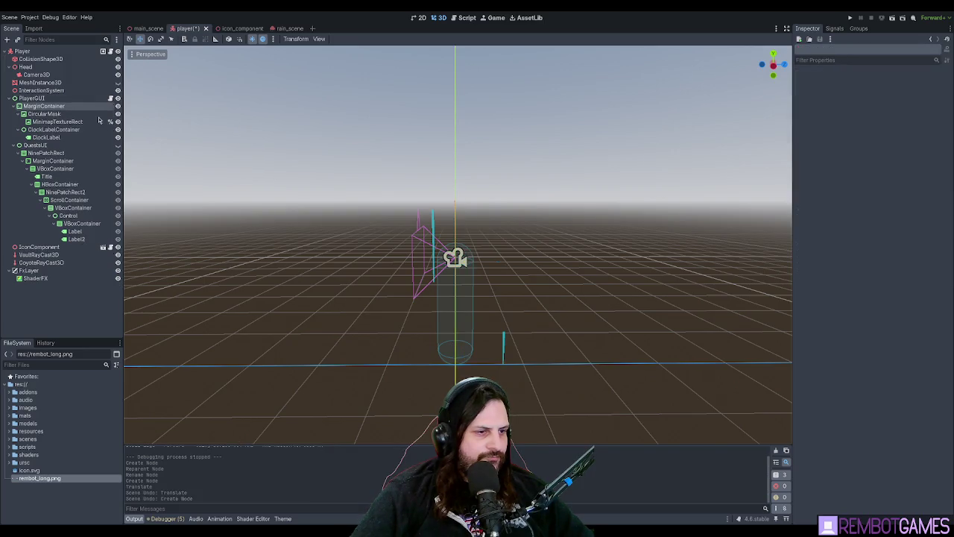
pyautogui.click(43, 91)
pyautogui.moveTo(42, 91); pyautogui.dragTo(47, 72)
pyautogui.click(49, 83)
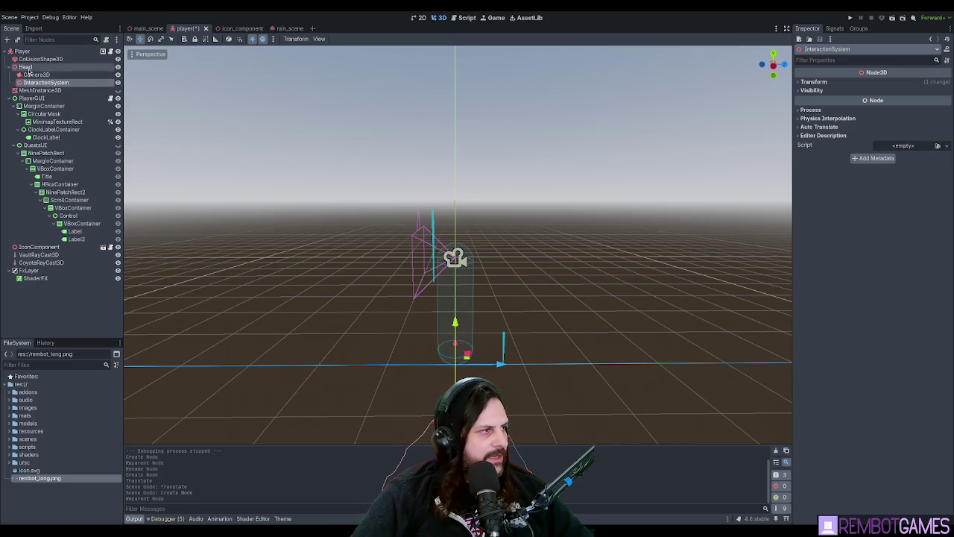
# - Switch between Camera3D and InteractionSystem under Head to compare their properties
pyautogui.click(35, 75)
pyautogui.click(42, 83)
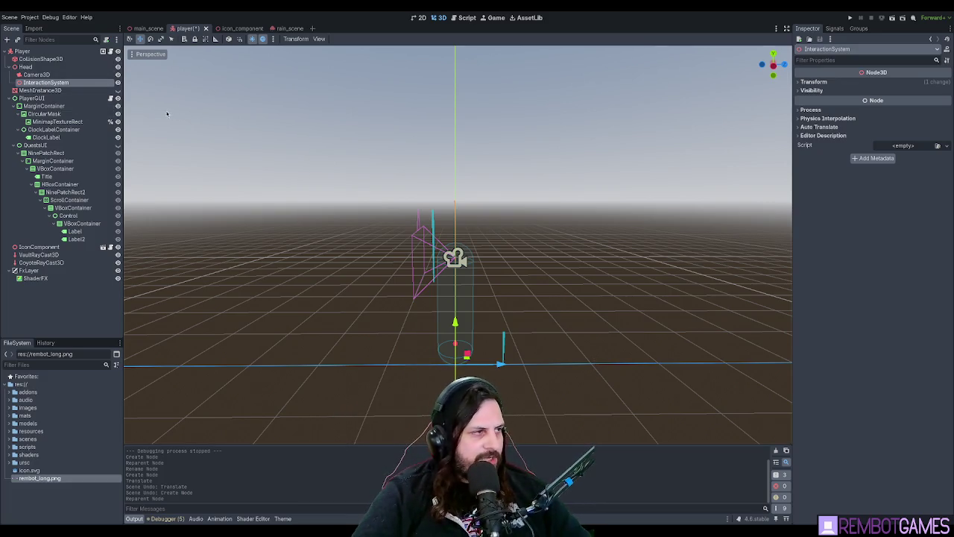
pyautogui.click(41, 75)
pyautogui.click(64, 83)
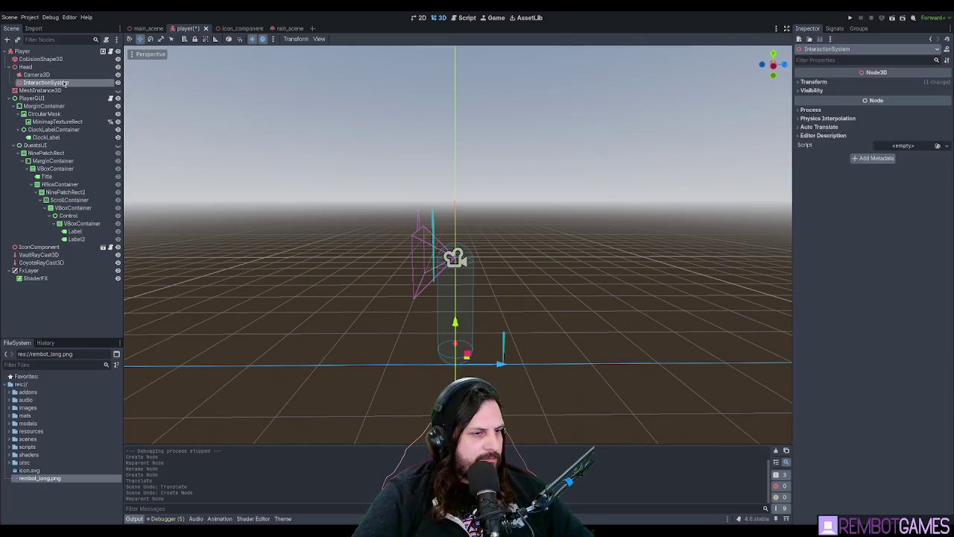
pyautogui.click(71, 75)
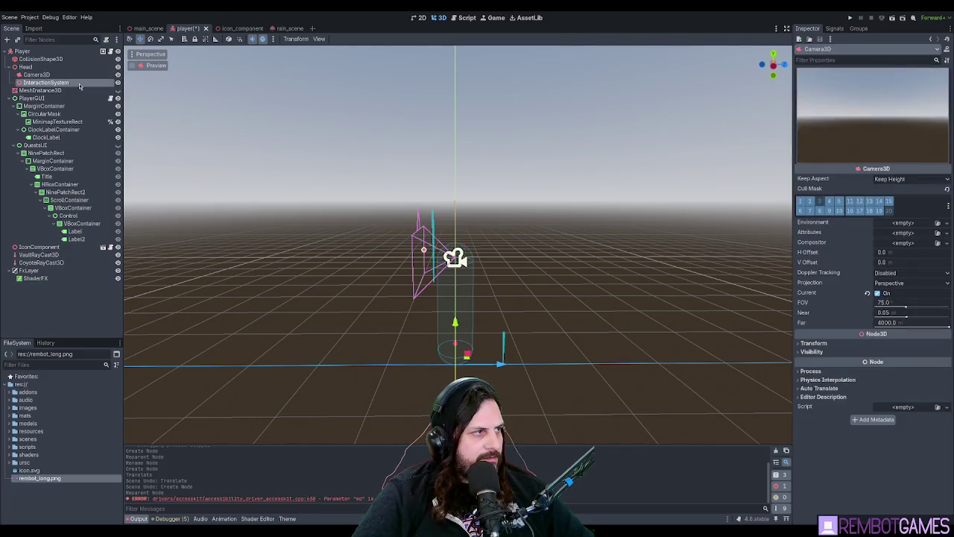
pyautogui.click(79, 82)
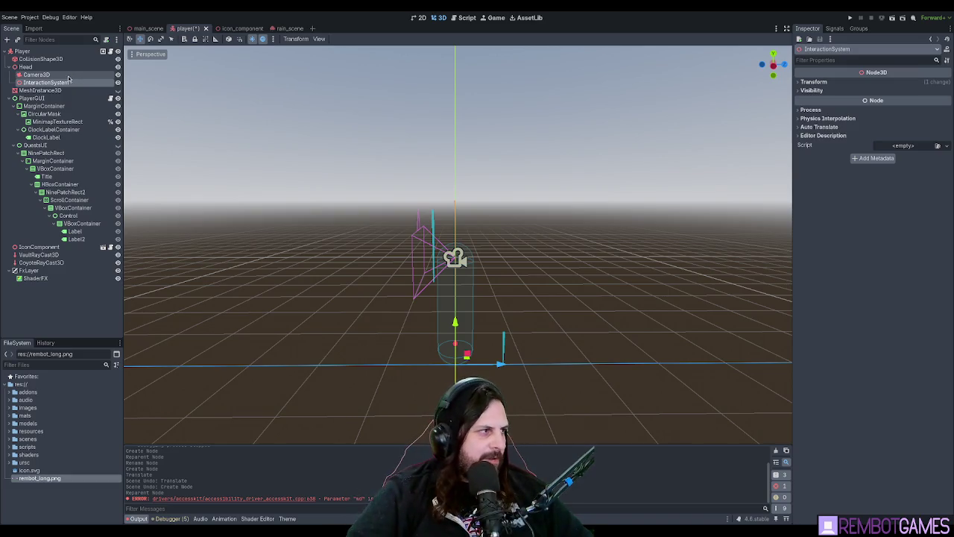
pyautogui.click(76, 76)
pyautogui.click(73, 83)
pyautogui.click(73, 75)
pyautogui.click(73, 82)
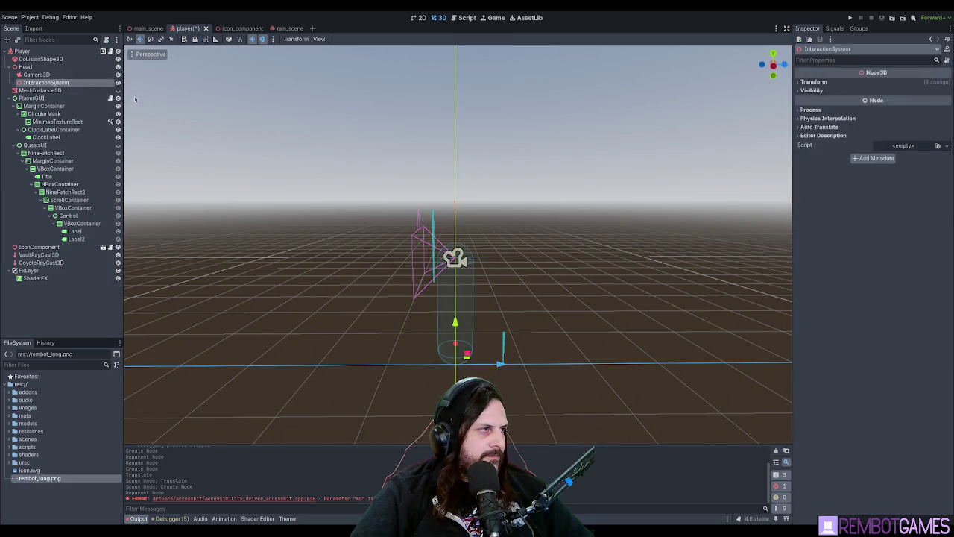
pyautogui.moveTo(137, 100)
pyautogui.mouseDown()
pyautogui.moveTo(318, 165)
pyautogui.moveTo(246, 134)
pyautogui.mouseUp()
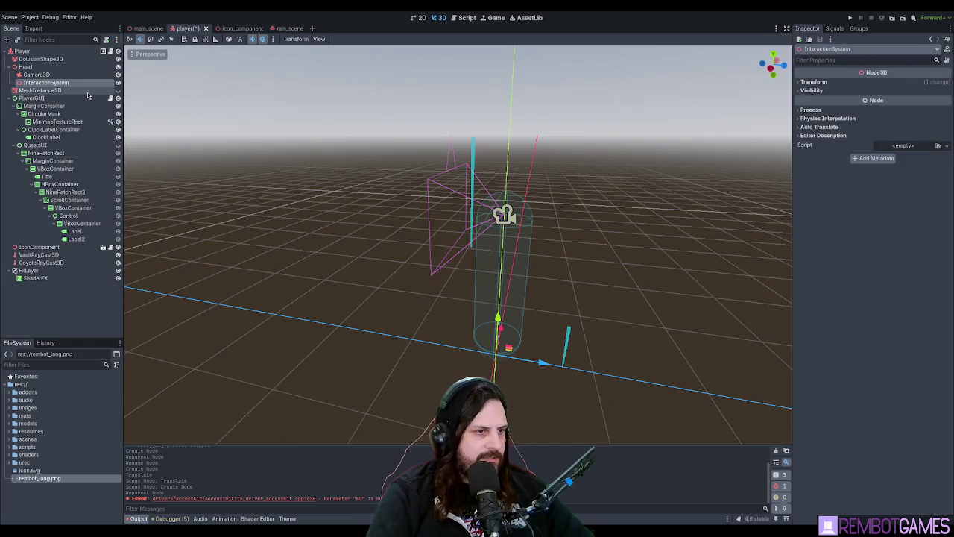
# - Create a ShapeCast3D as a child of InteractionSystem
pyautogui.hotkey('ctrl', 'a')
pyautogui.press('Return')
pyautogui.moveTo(367, 144); pyautogui.dragTo(447, 142)
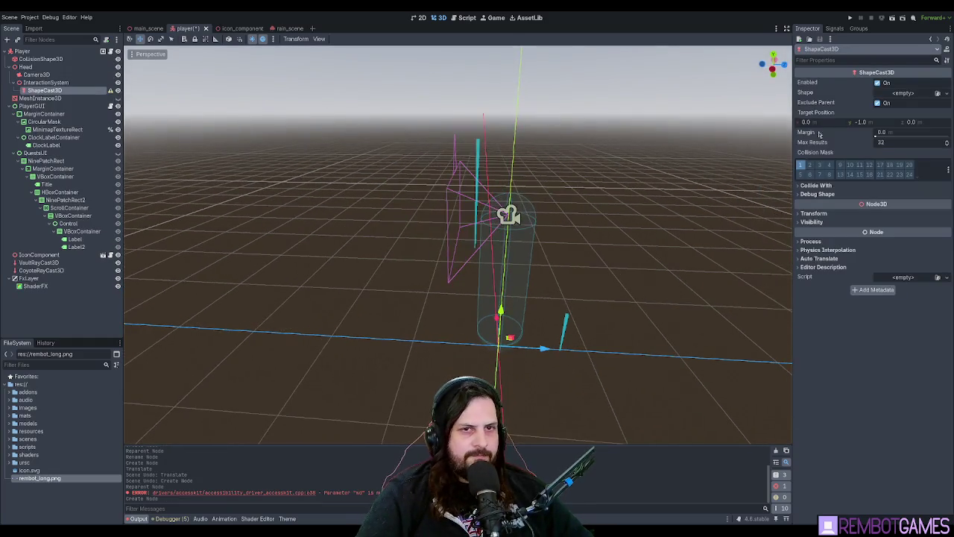
# - Set the ShapeCast3D target position to 0, 0, -1 and give it a new sphere shape
pyautogui.click(872, 121)
pyautogui.write('0')
pyautogui.press('Tab')
pyautogui.press('Return')
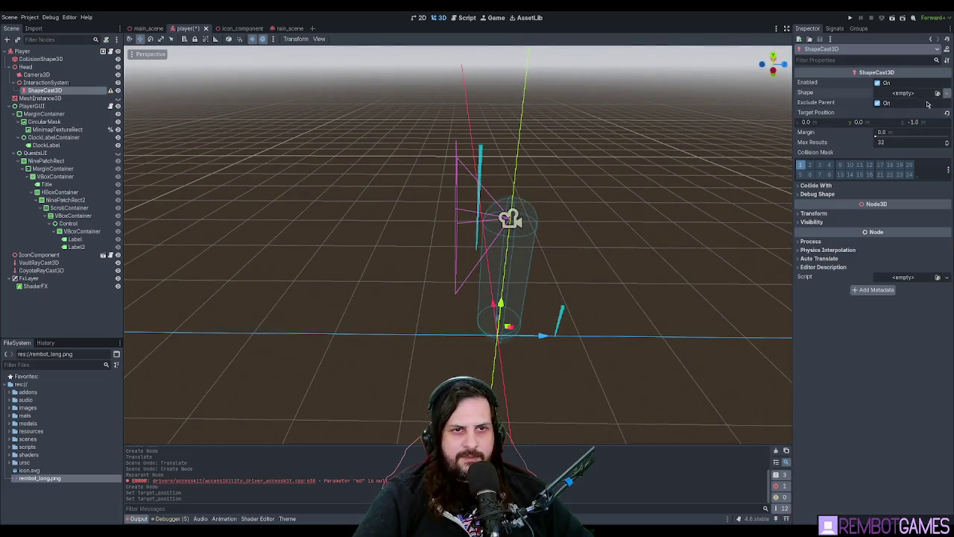
pyautogui.hotkey('ctrl', 'v')
# - Reset the ShapeCast3D's position and InteractionSystem's height offset back to zero
pyautogui.scroll(-3, 606, 201)
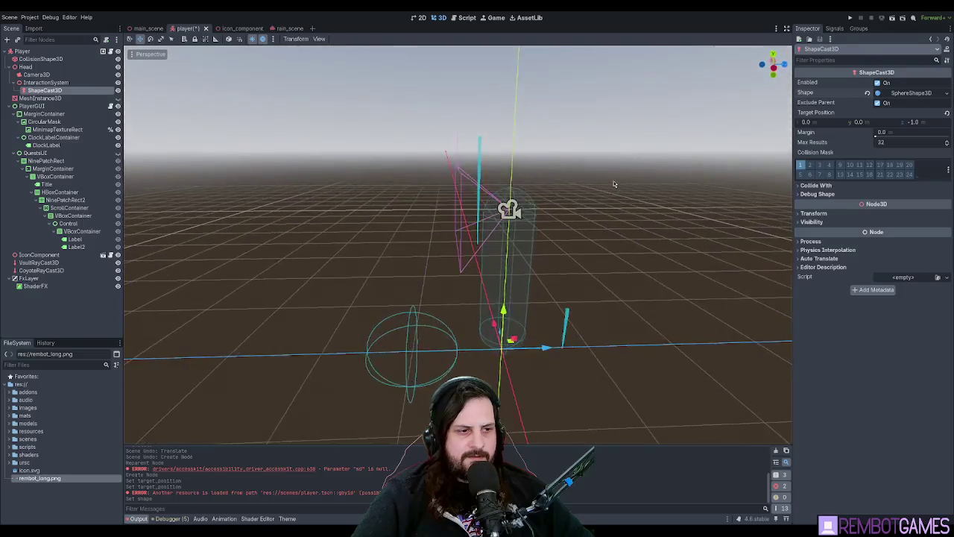
pyautogui.press('g')
pyautogui.press('y')
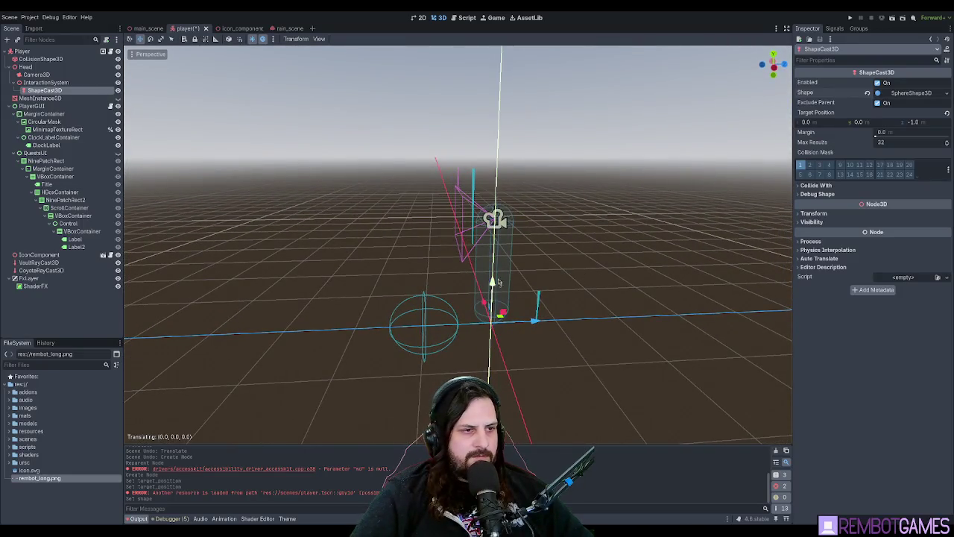
pyautogui.click(465, 127)
pyautogui.click(815, 213)
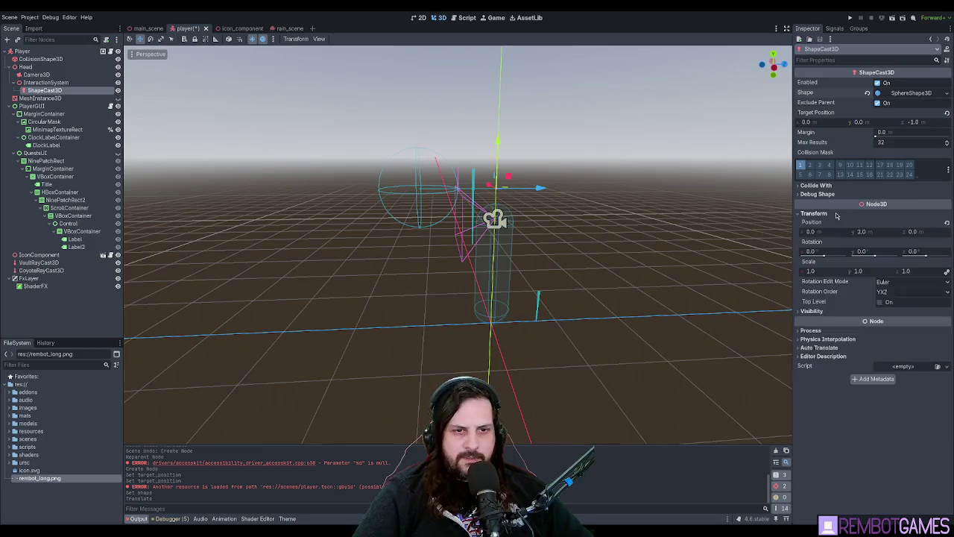
pyautogui.click(947, 223)
pyautogui.click(45, 82)
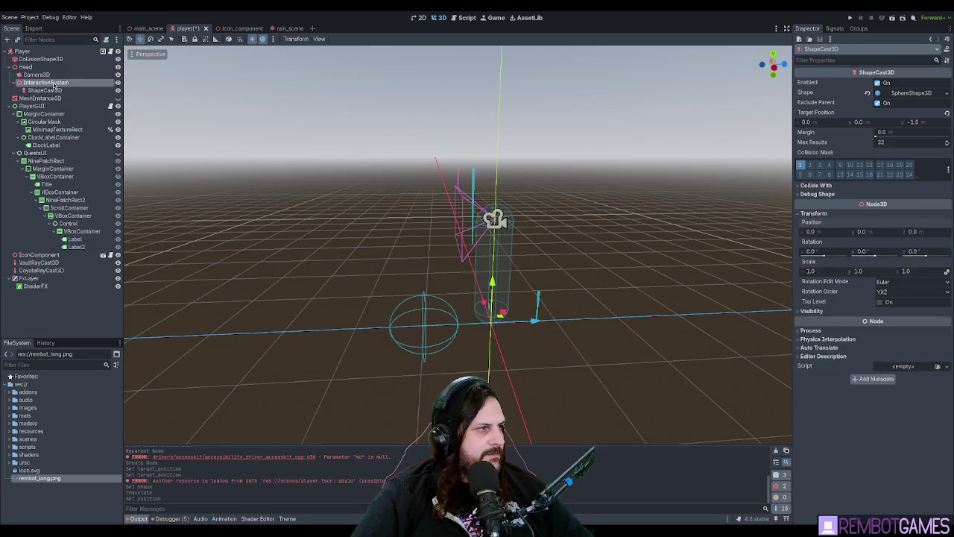
pyautogui.click(814, 82)
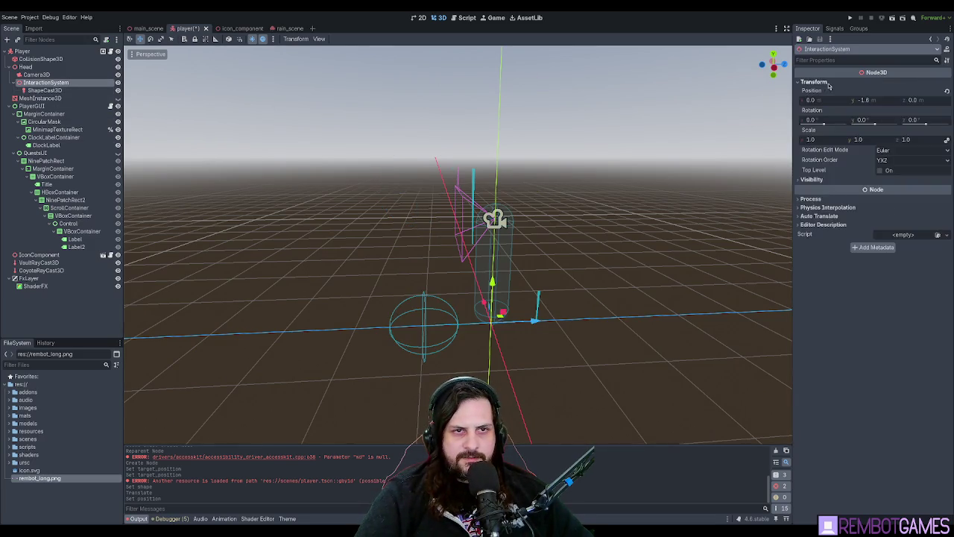
pyautogui.click(945, 93)
pyautogui.scroll(3, 459, 246)
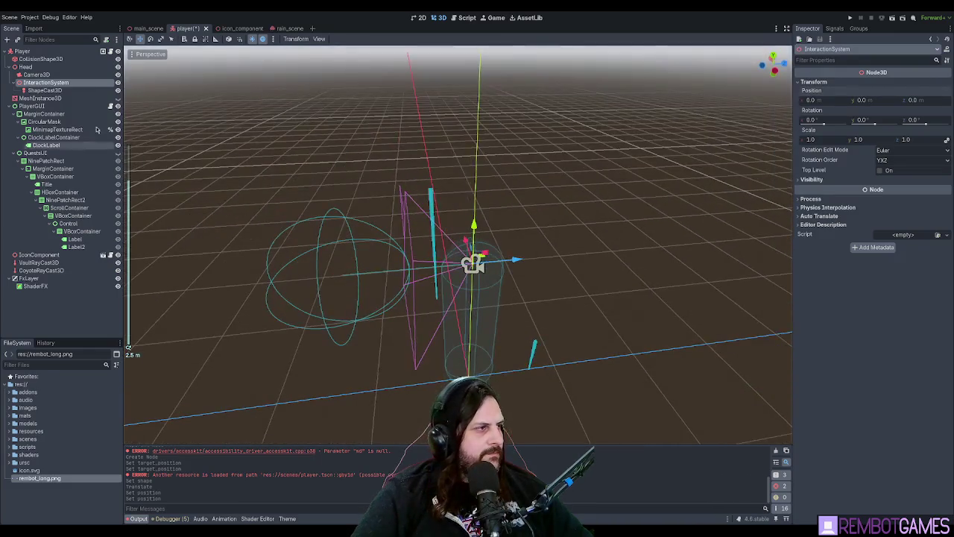
pyautogui.click(44, 91)
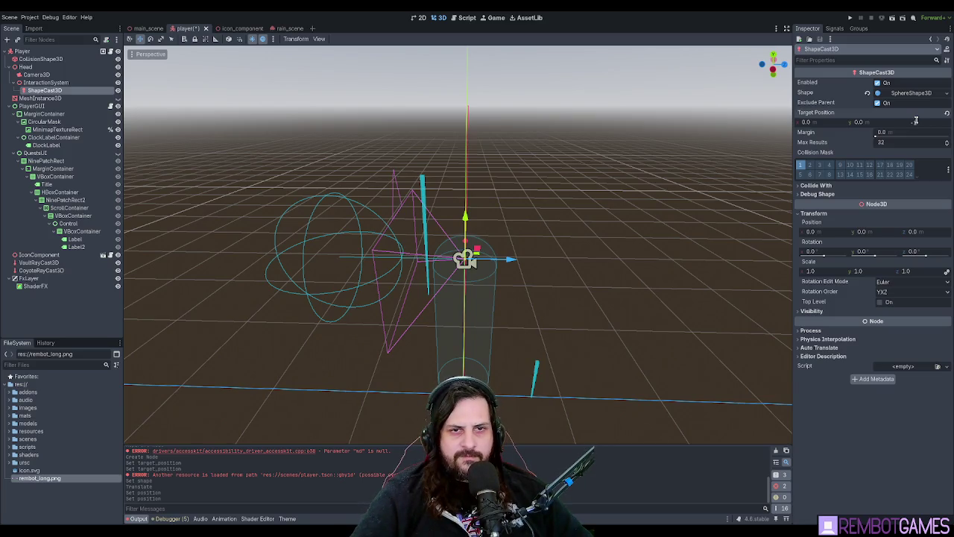
pyautogui.write('-1.5')
# - Set the cast target z to -1.5 and the sphere radius to 0.2
pyautogui.press('Return')
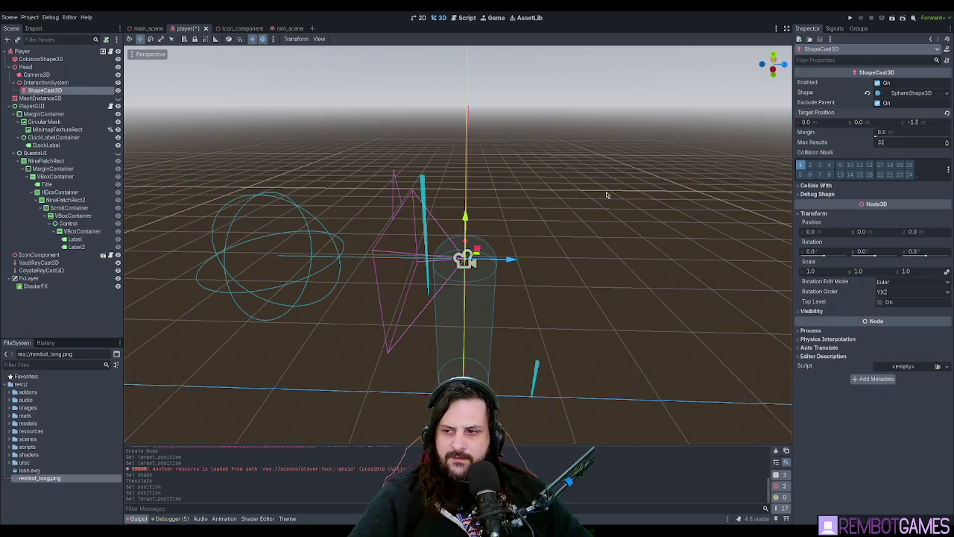
pyautogui.click(908, 94)
pyautogui.click(887, 105)
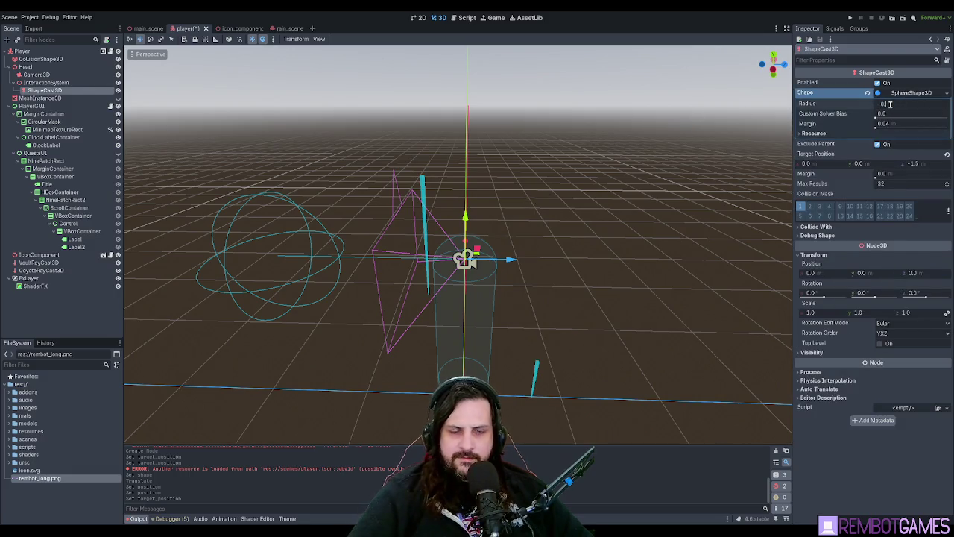
pyautogui.write('0.2')
pyautogui.press('Return')
pyautogui.moveTo(596, 239)
pyautogui.mouseDown()
pyautogui.moveTo(636, 234)
pyautogui.moveTo(436, 255)
pyautogui.moveTo(448, 224)
pyautogui.moveTo(526, 260)
pyautogui.moveTo(530, 228)
pyautogui.moveTo(524, 257)
pyautogui.mouseUp()
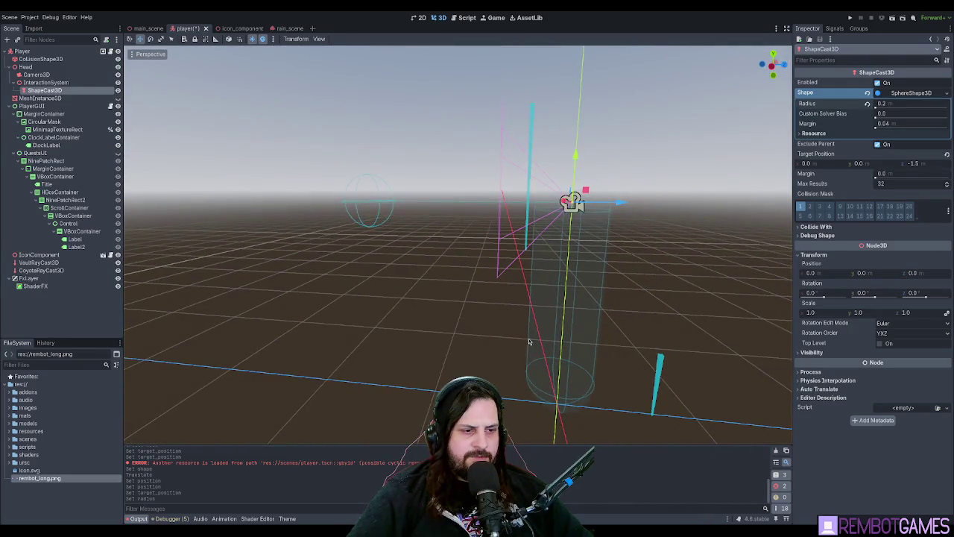
pyautogui.moveTo(540, 418); pyautogui.dragTo(472, 289)
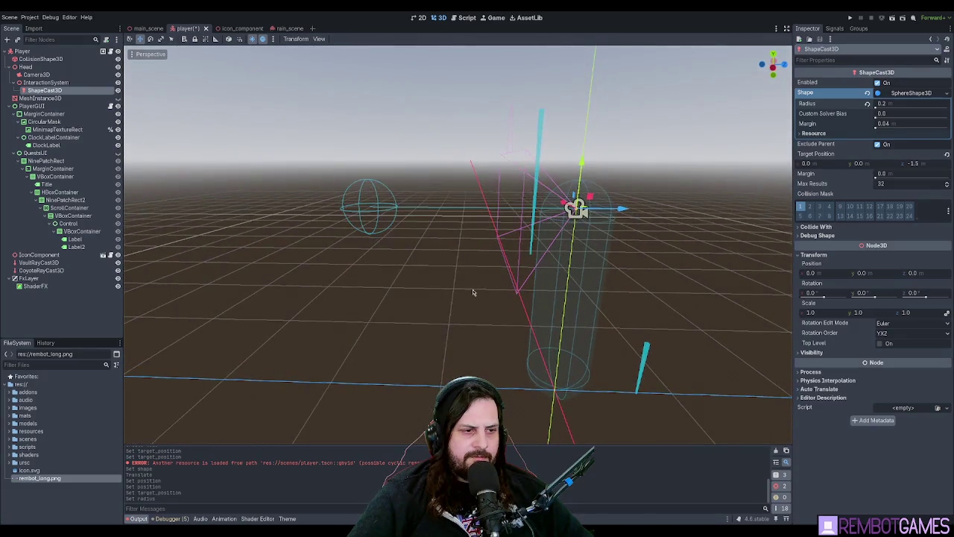
pyautogui.click(897, 105)
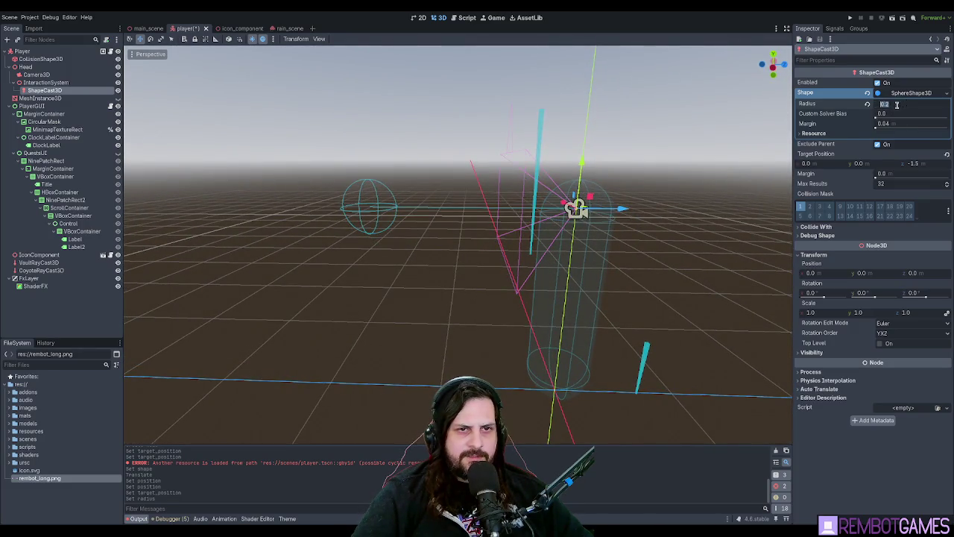
pyautogui.moveTo(452, 207); pyautogui.dragTo(457, 204)
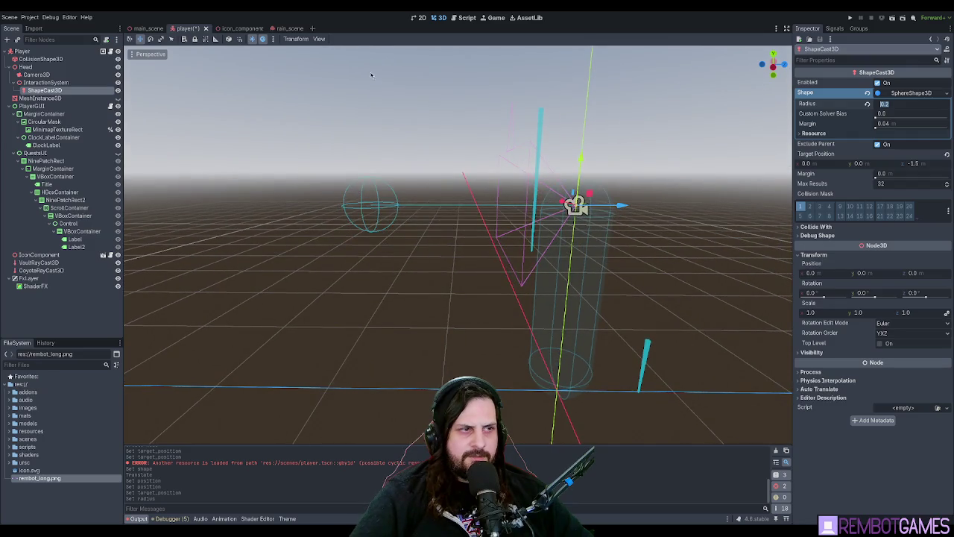
pyautogui.click(81, 305)
pyautogui.moveTo(390, 286); pyautogui.dragTo(426, 241)
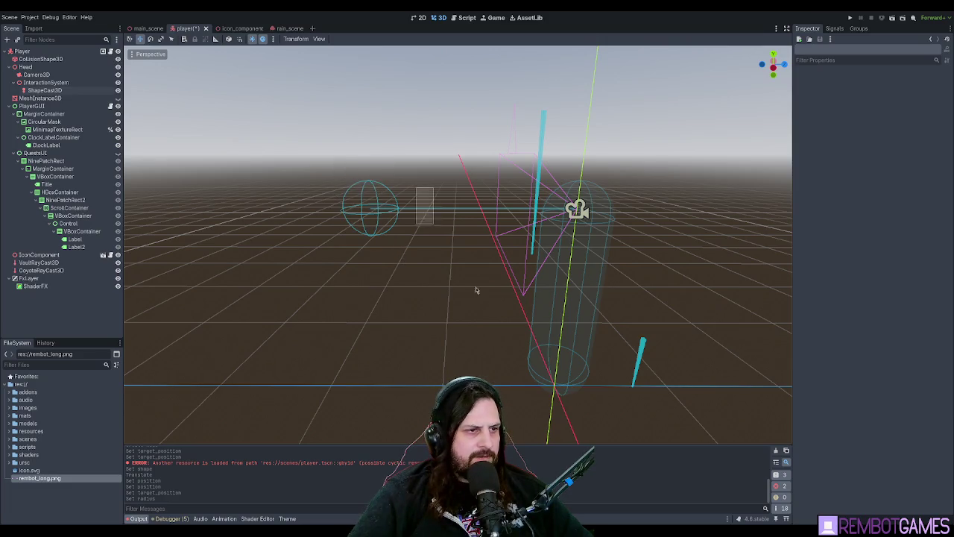
# - Change the target z to -1.8, save the player scene, and run the game
pyautogui.click(45, 91)
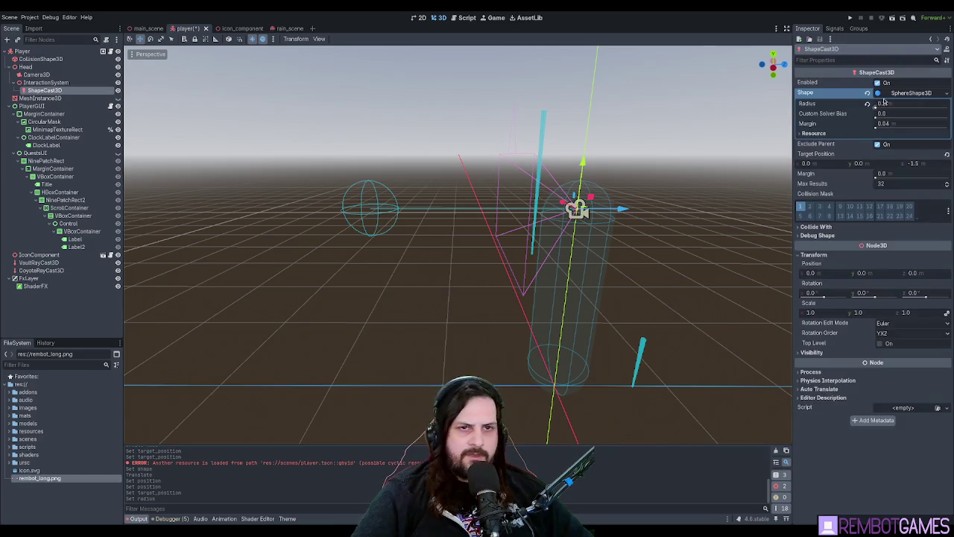
pyautogui.click(927, 164)
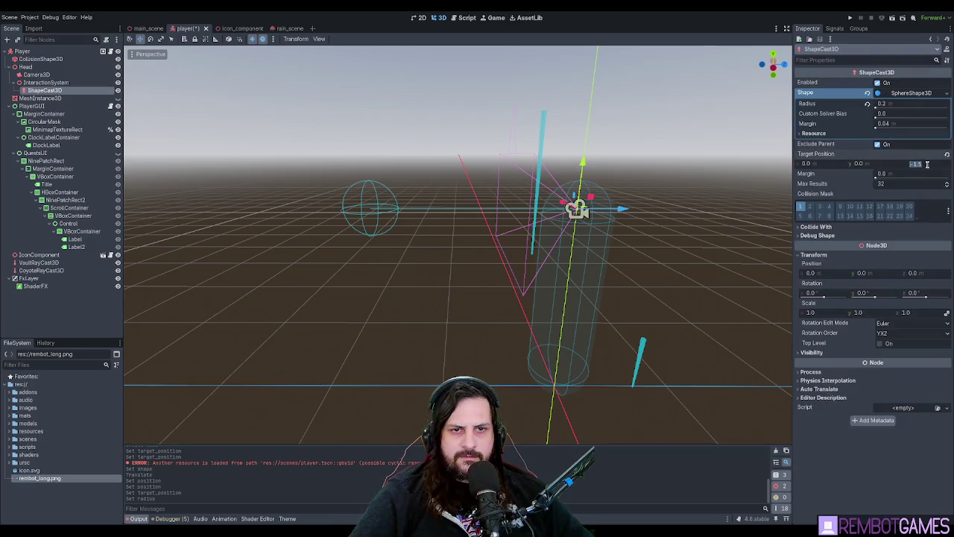
pyautogui.write('-1.8')
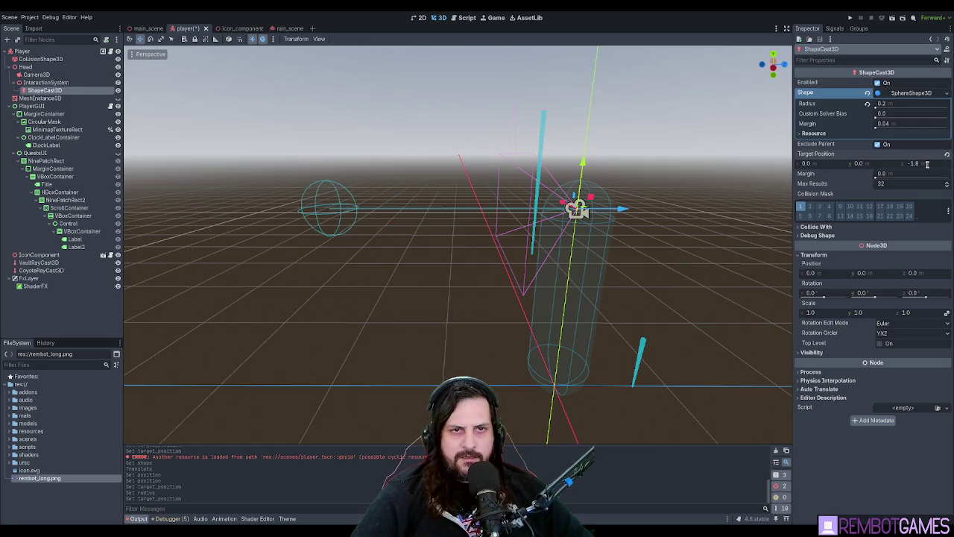
pyautogui.hotkey('ctrl', 's')
pyautogui.moveTo(442, 221); pyautogui.dragTo(531, 238)
pyautogui.press('F5')
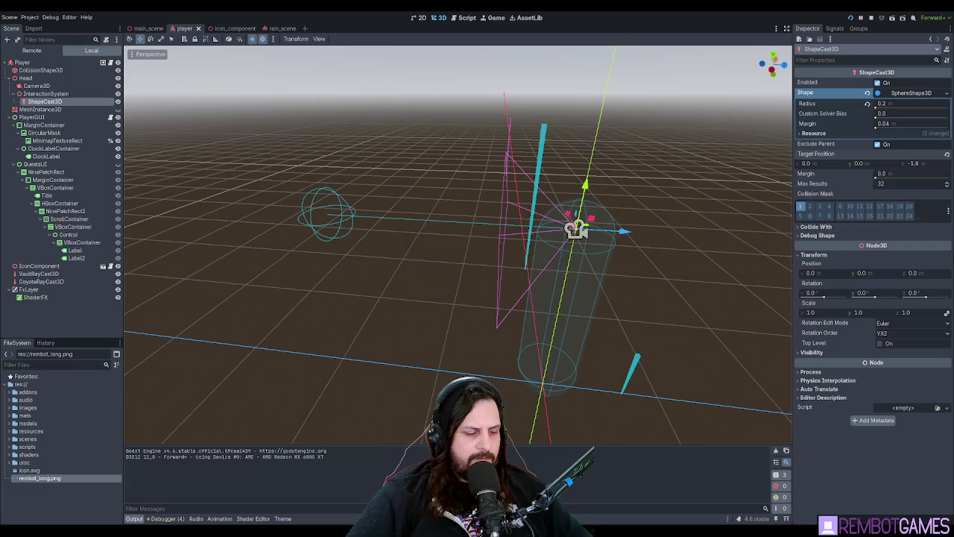
# - Restart the game, play-test the sphere cast in the slums, then stop it
pyautogui.press('F8')
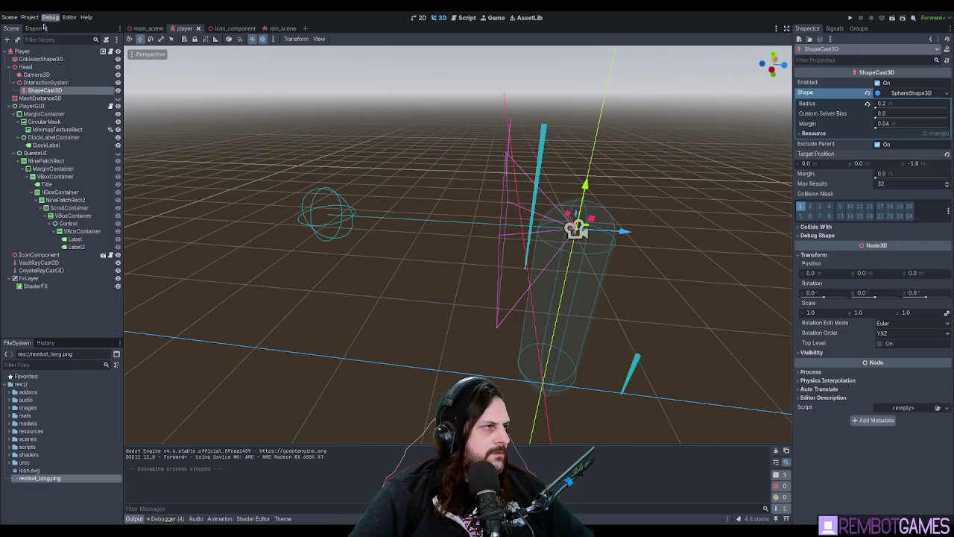
pyautogui.press('F5')
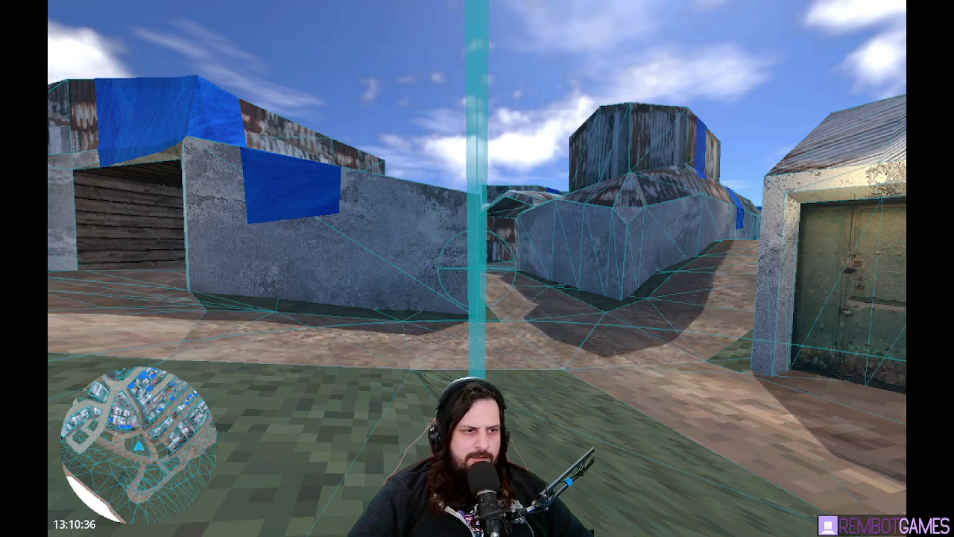
pyautogui.press('F8')
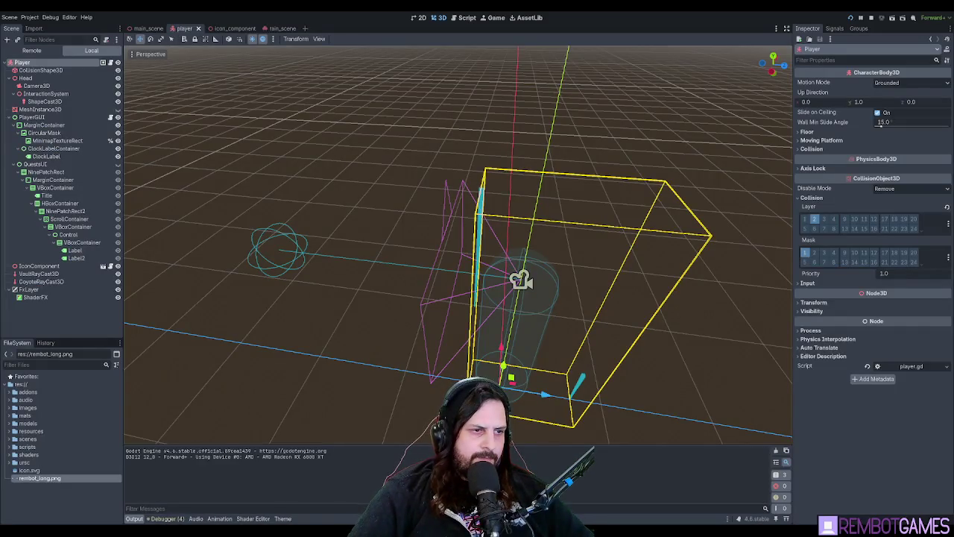
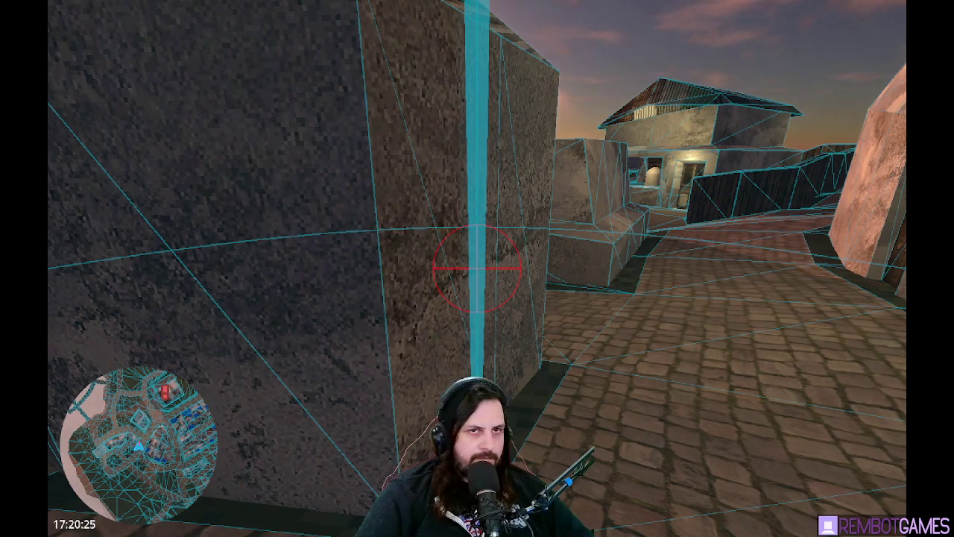
# - Stop the game and adjust the Control's top and bottom anchor points, undoing stray box resizes
pyautogui.press('F8')
pyautogui.moveTo(915, 180); pyautogui.dragTo(944, 195)
pyautogui.hotkey('ctrl', 'z')
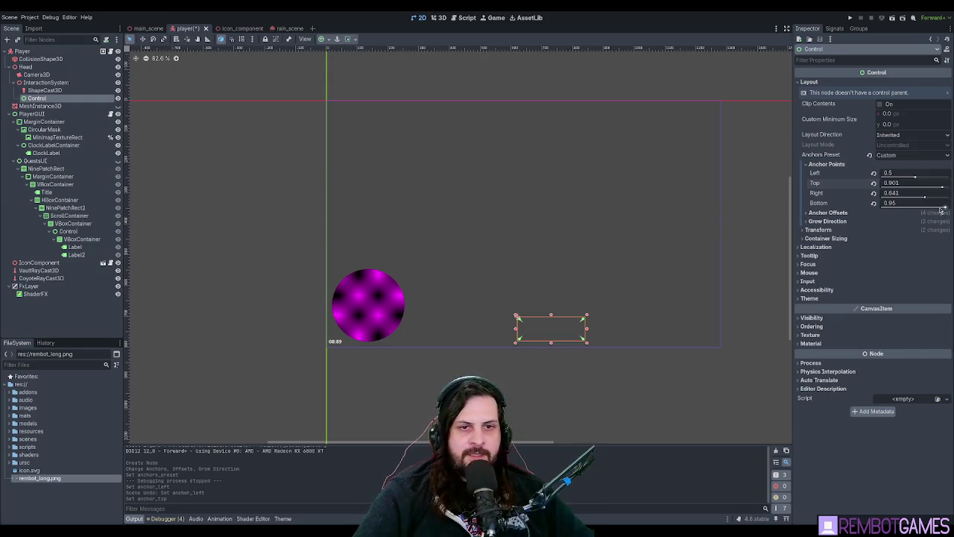
pyautogui.moveTo(941, 208); pyautogui.dragTo(924, 208)
pyautogui.write('0.5')
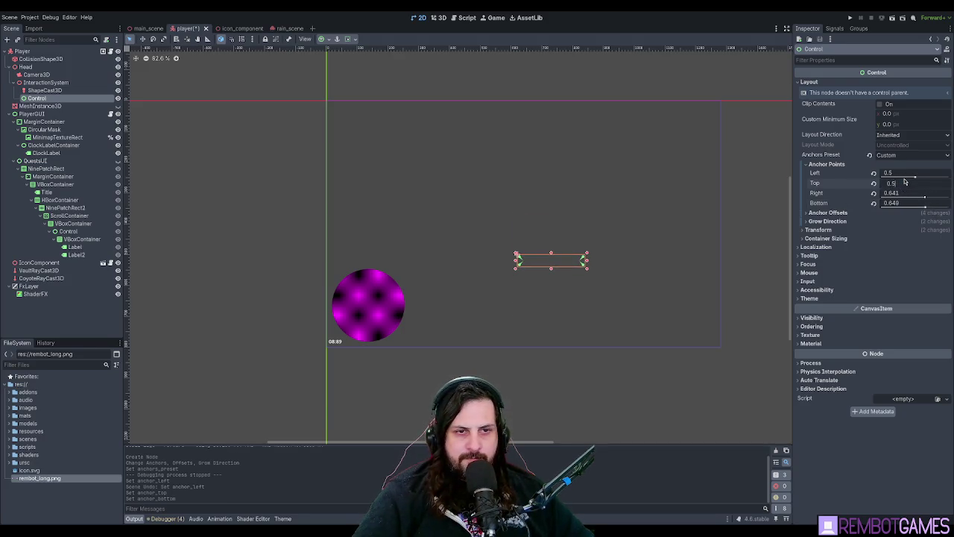
pyautogui.press('Tab')
pyautogui.write('0')
pyautogui.hotkey('shift', 'Tab')
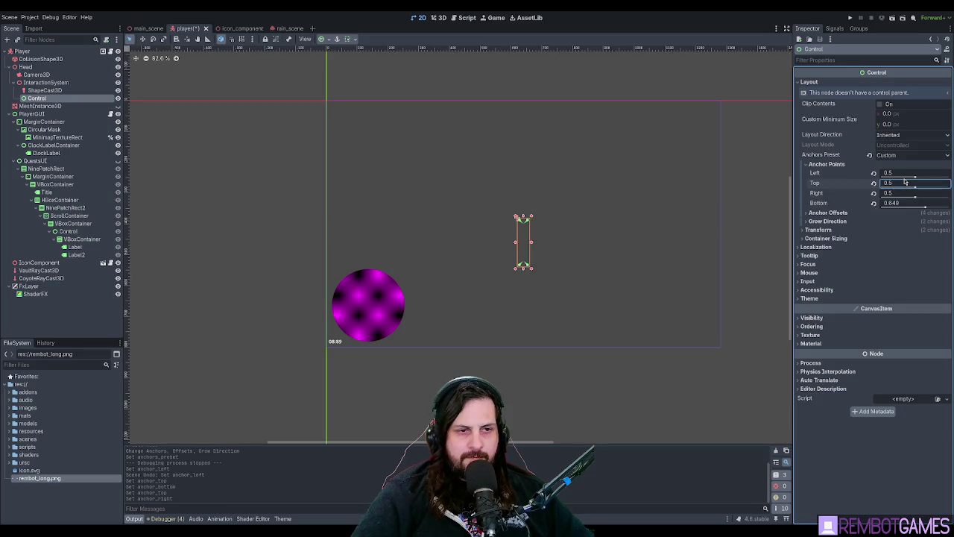
pyautogui.press('Return')
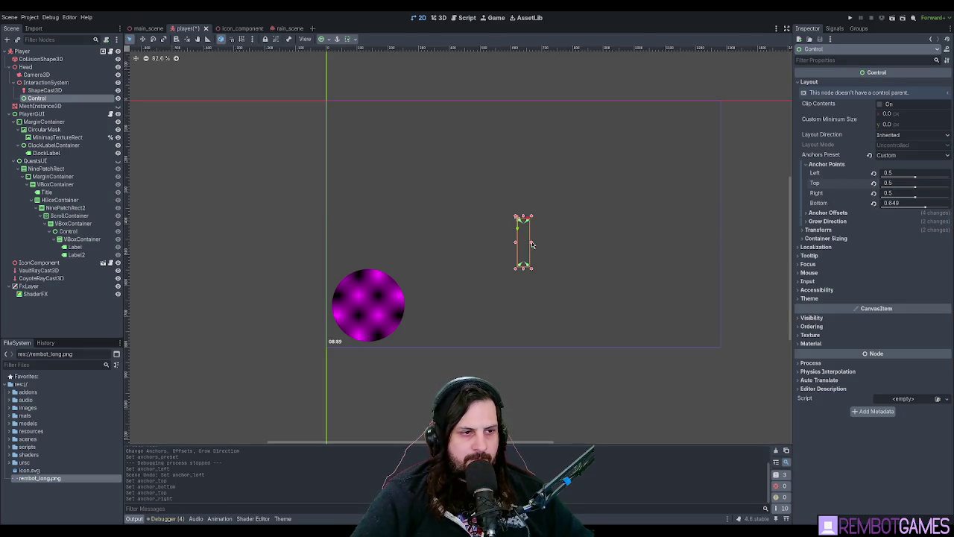
pyautogui.moveTo(532, 243); pyautogui.dragTo(585, 242)
pyautogui.hotkey('ctrl', 'z')
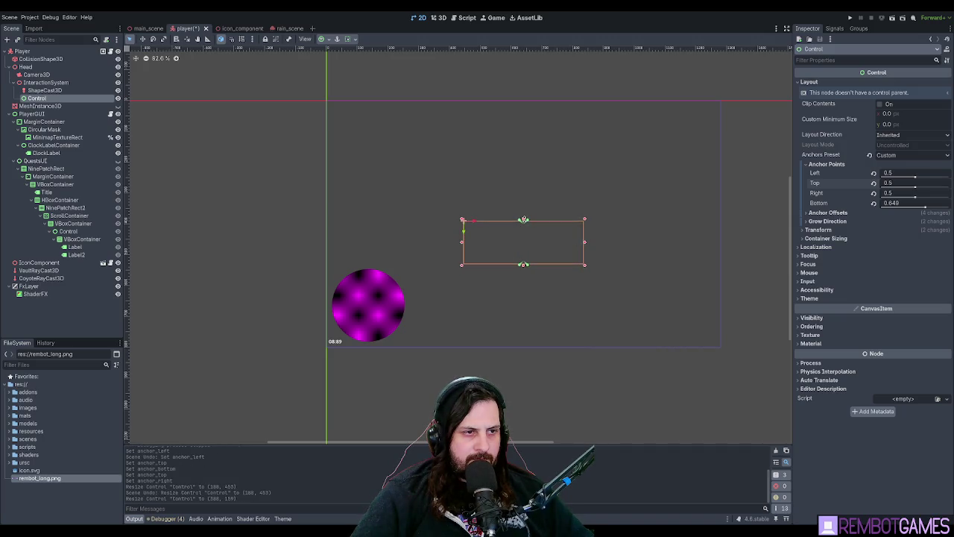
pyautogui.moveTo(523, 219); pyautogui.dragTo(523, 252)
pyautogui.hotkey('ctrl', 'z')
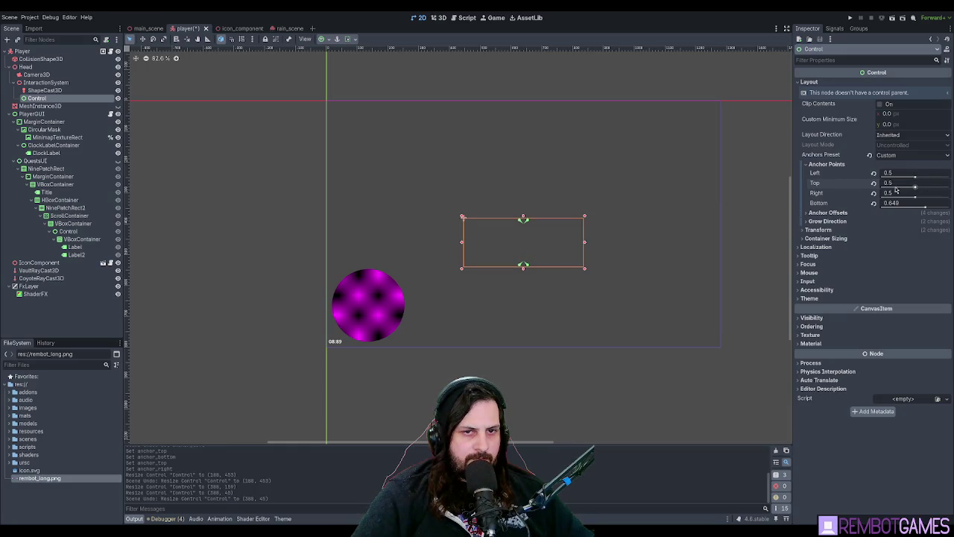
# - Set the Control's Left and Right anchors both to 0.5
pyautogui.moveTo(915, 179); pyautogui.dragTo(900, 175)
pyautogui.write('.5')
pyautogui.press('Return')
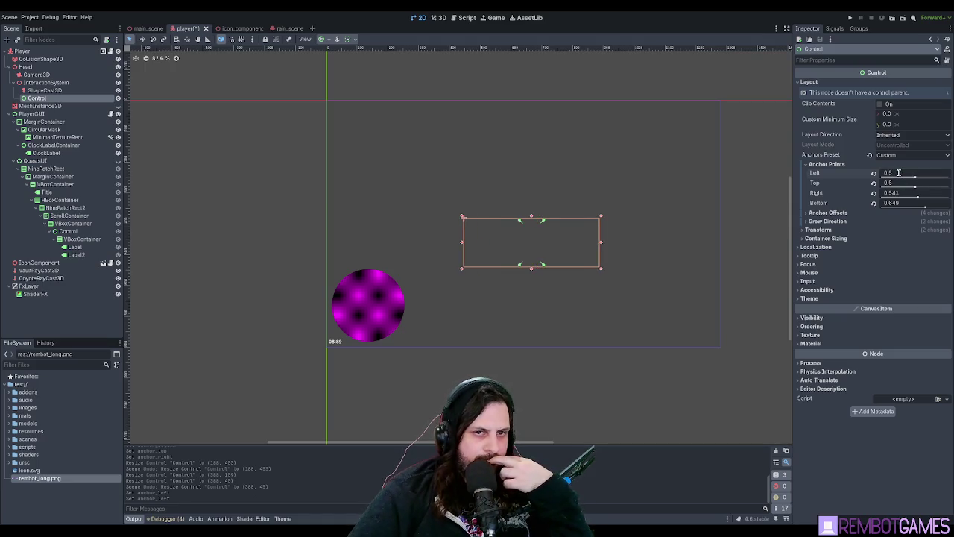
pyautogui.click(898, 193)
pyautogui.write('0')
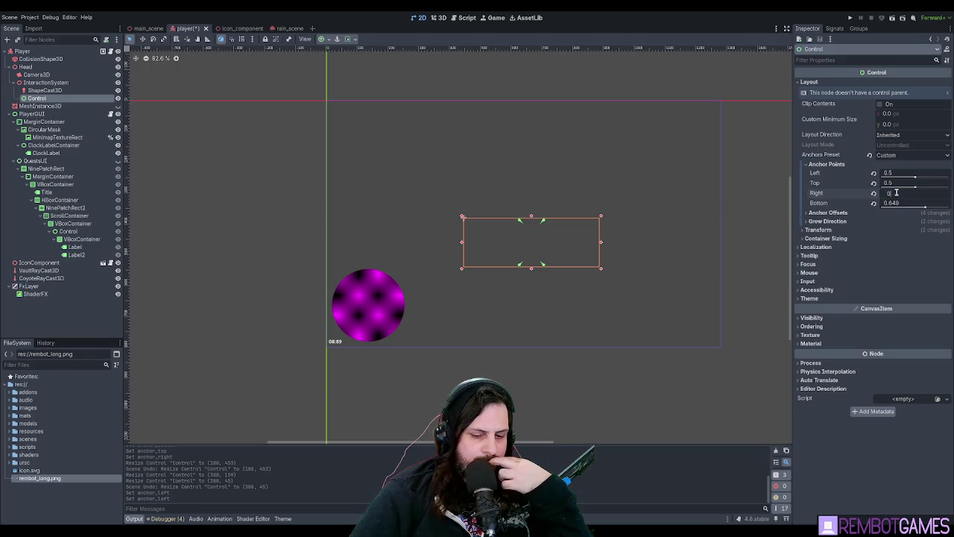
pyautogui.press('Return')
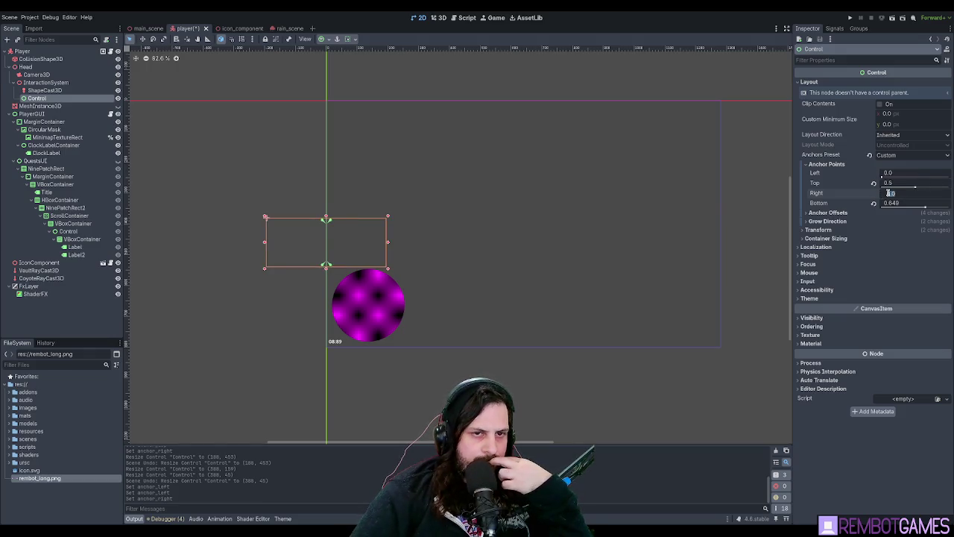
pyautogui.write('0.5')
pyautogui.press('Return')
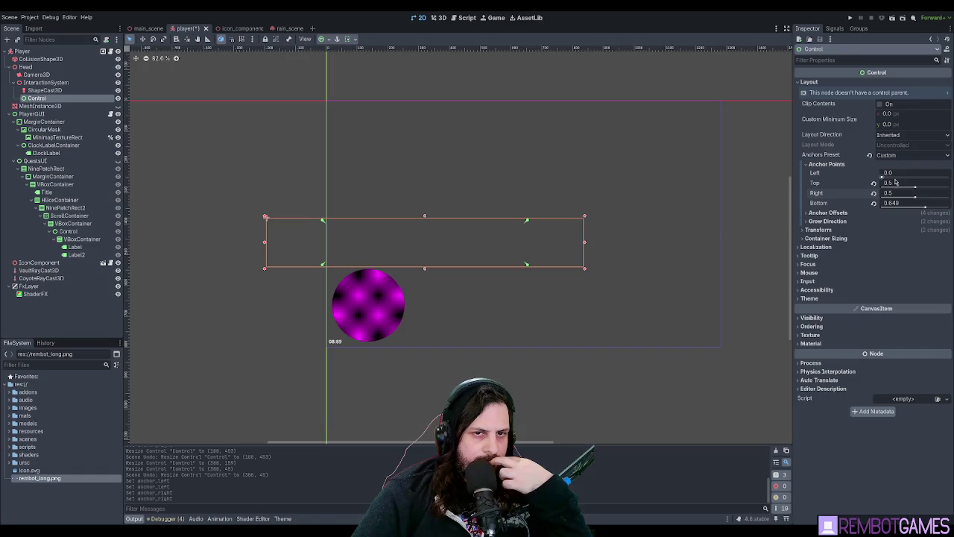
pyautogui.click(902, 174)
pyautogui.write('0.5')
pyautogui.press('Return')
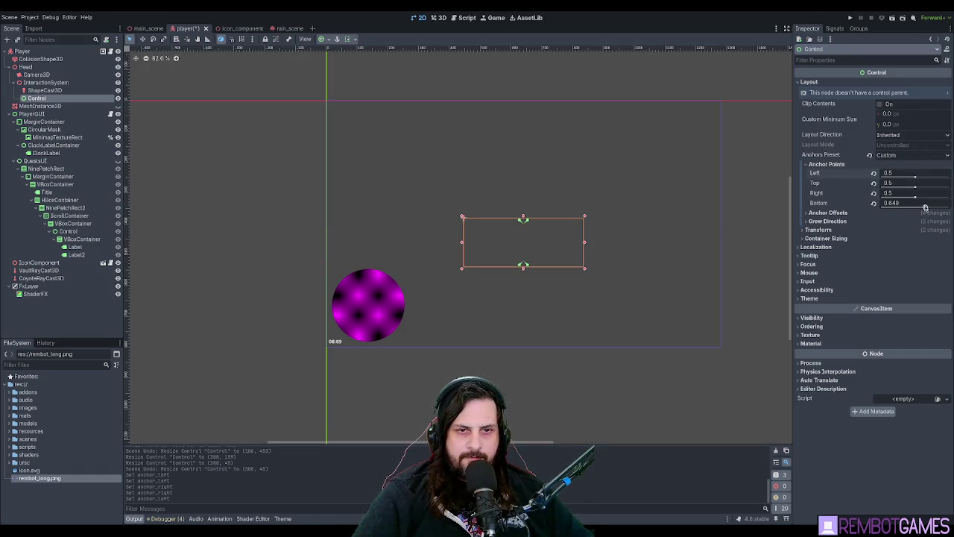
# - Revert a trial top-edge move and save the player scene
pyautogui.moveTo(916, 190)
pyautogui.mouseDown()
pyautogui.moveTo(929, 193)
pyautogui.moveTo(929, 208)
pyautogui.moveTo(925, 189)
pyautogui.mouseUp()
pyautogui.hotkey('ctrl', 'z')
pyautogui.hotkey('ctrl', 's')
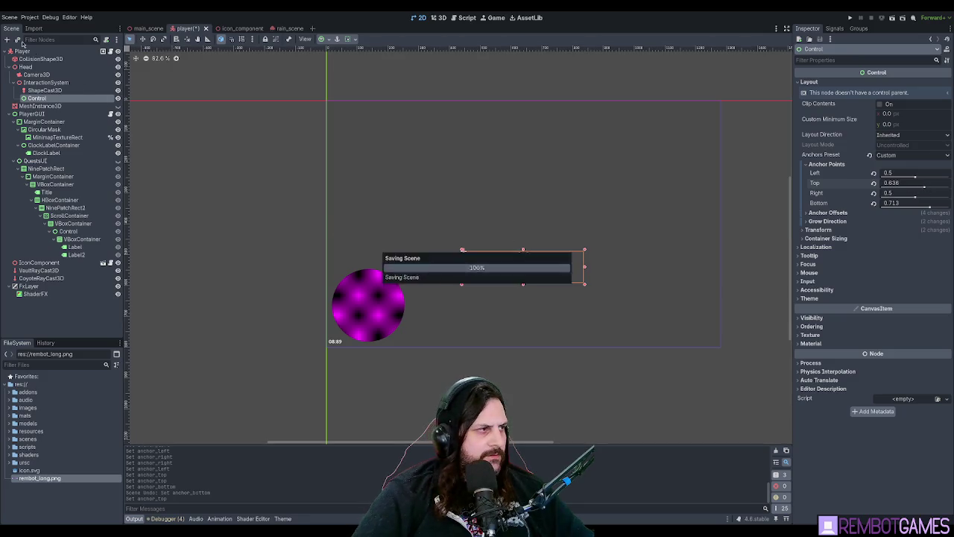
# - Clear the 'weather' search in the asset library and switch to the rain_scene tab
pyautogui.click(49, 18)
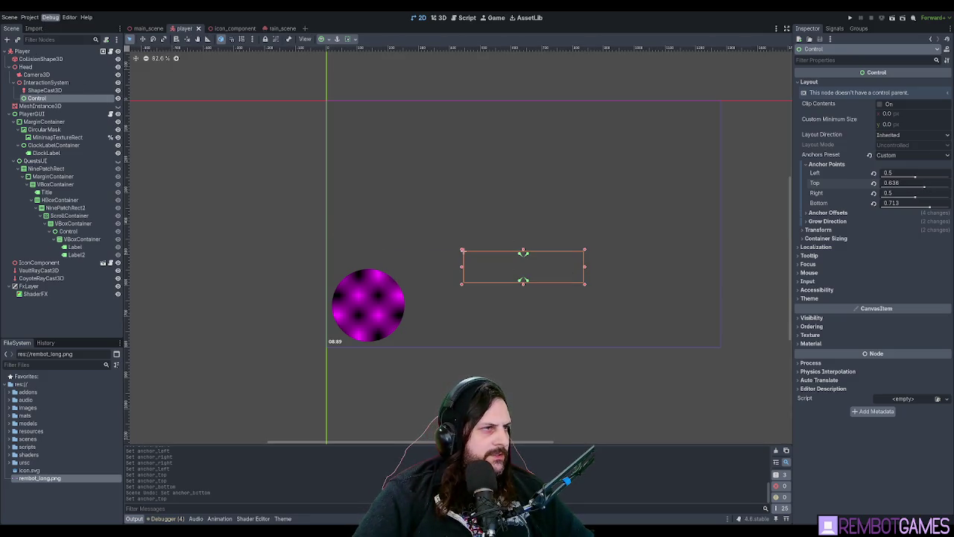
pyautogui.click(525, 17)
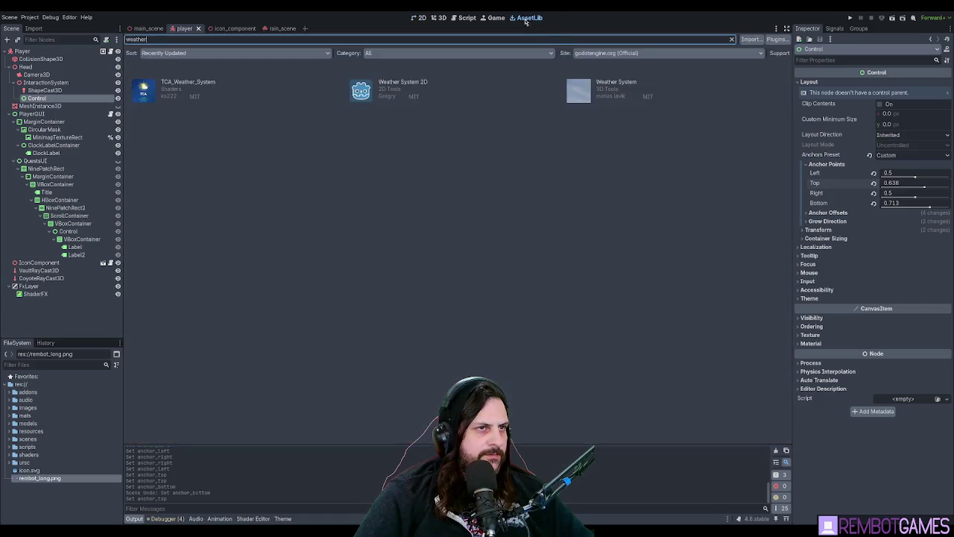
pyautogui.doubleClick(184, 38)
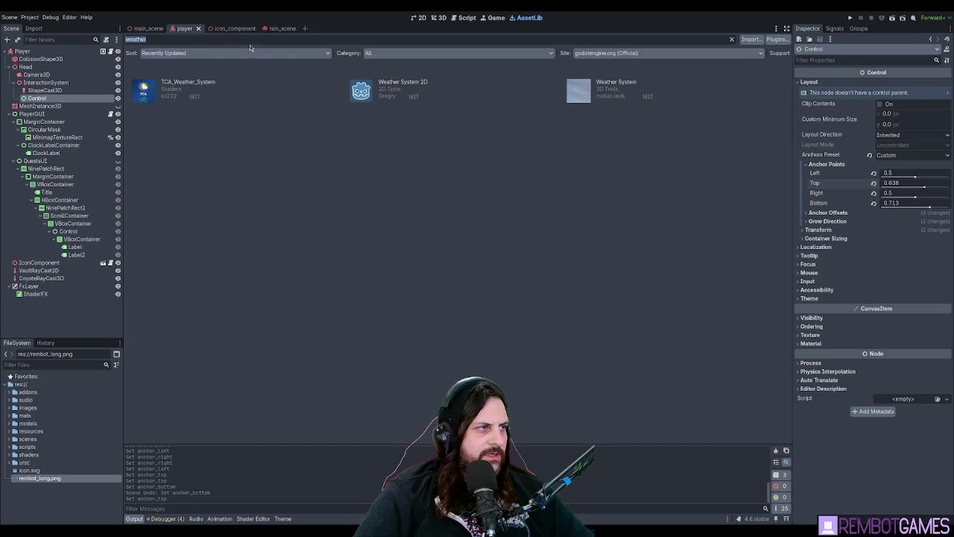
pyautogui.press('BackSpace')
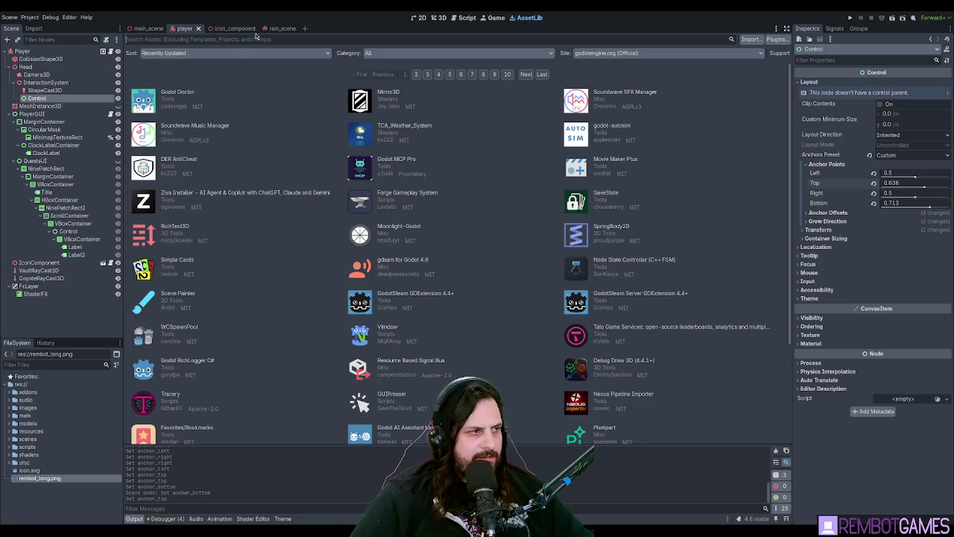
pyautogui.click(274, 28)
# - View rain_scene in 3D looking down on the rain, then go to main_scene
pyautogui.click(428, 20)
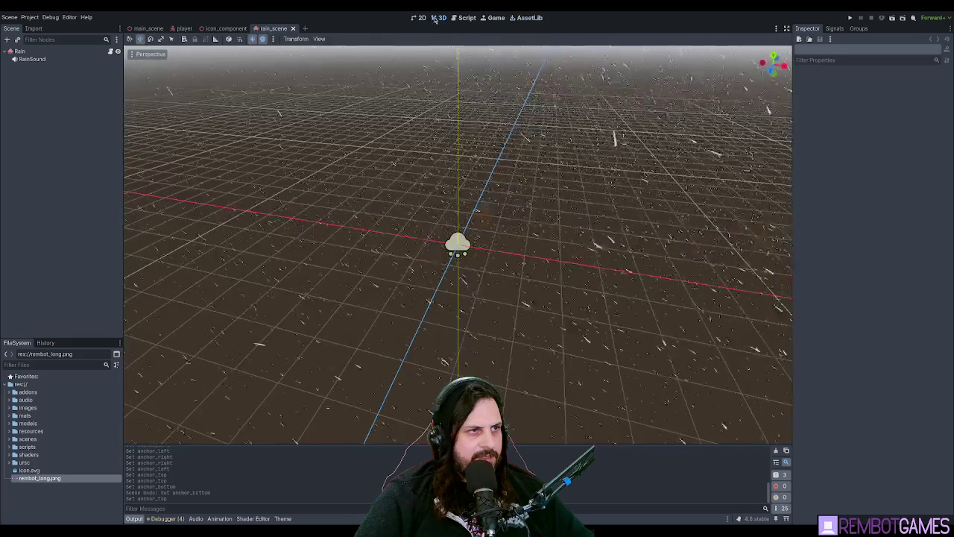
pyautogui.moveTo(273, 177)
pyautogui.mouseDown()
pyautogui.moveTo(381, 169)
pyautogui.moveTo(452, 193)
pyautogui.moveTo(565, 199)
pyautogui.moveTo(503, 192)
pyautogui.mouseUp()
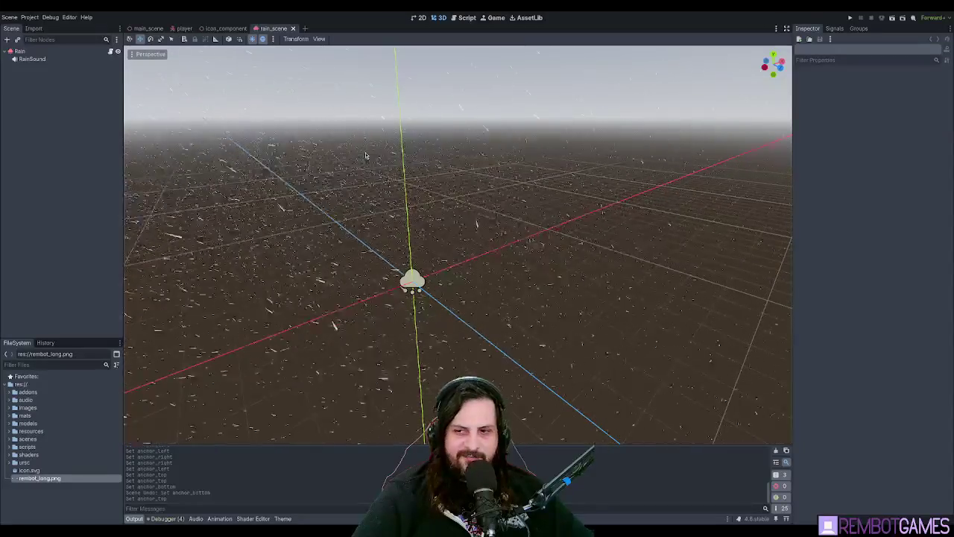
pyautogui.click(147, 28)
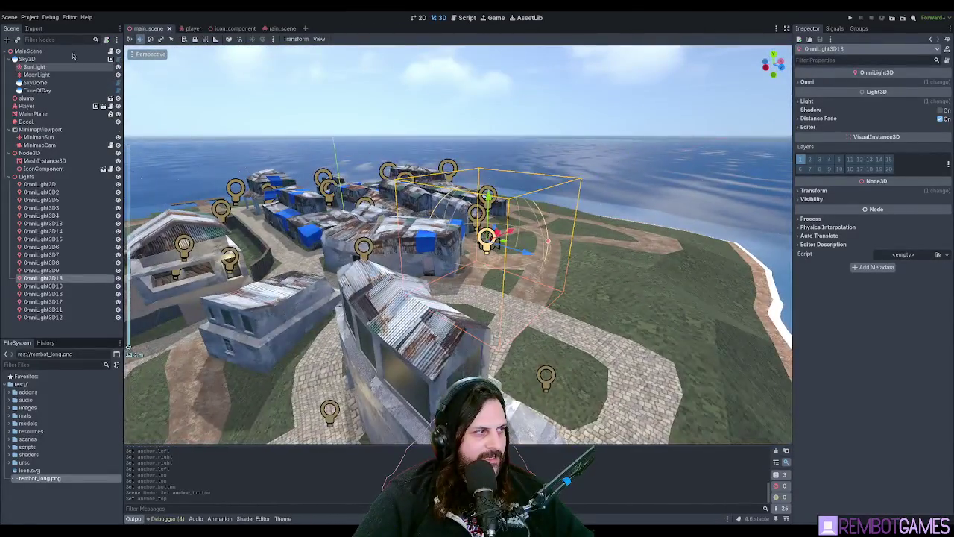
# - Instance the Rain scene under MainScene, lower it over the slums, and test-run the game
pyautogui.click(37, 51)
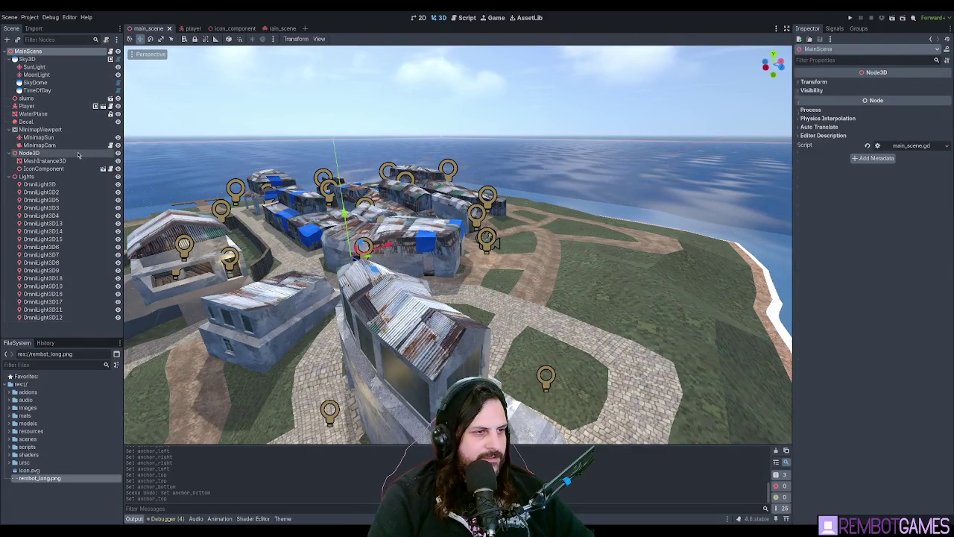
pyautogui.hotkey('ctrl', 'shift', 'a')
pyautogui.moveTo(287, 243)
pyautogui.mouseDown()
pyautogui.moveTo(393, 222)
pyautogui.moveTo(409, 182)
pyautogui.moveTo(458, 193)
pyautogui.moveTo(367, 202)
pyautogui.moveTo(473, 177)
pyautogui.mouseUp()
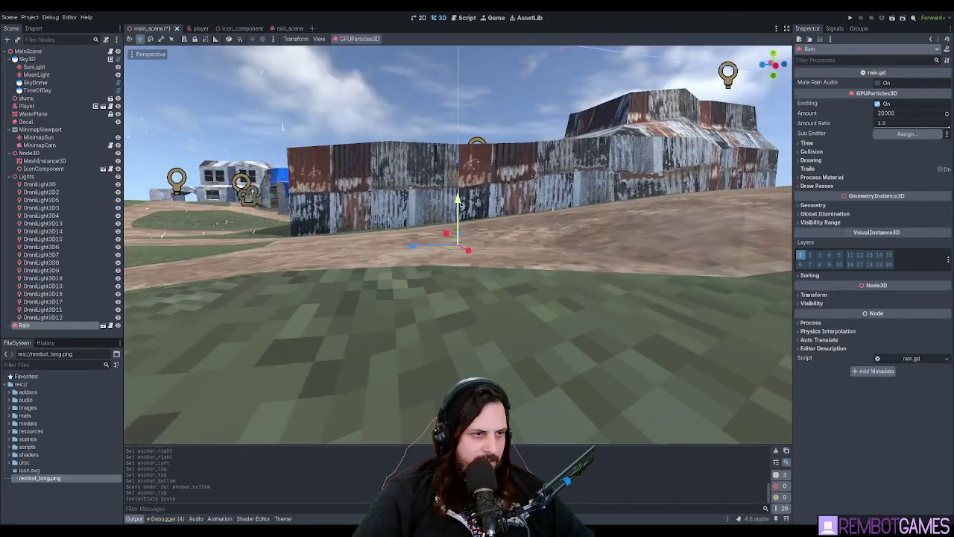
pyautogui.moveTo(455, 224)
pyautogui.mouseDown()
pyautogui.moveTo(456, 121)
pyautogui.moveTo(478, 159)
pyautogui.mouseUp()
pyautogui.moveTo(458, 201); pyautogui.dragTo(458, 246)
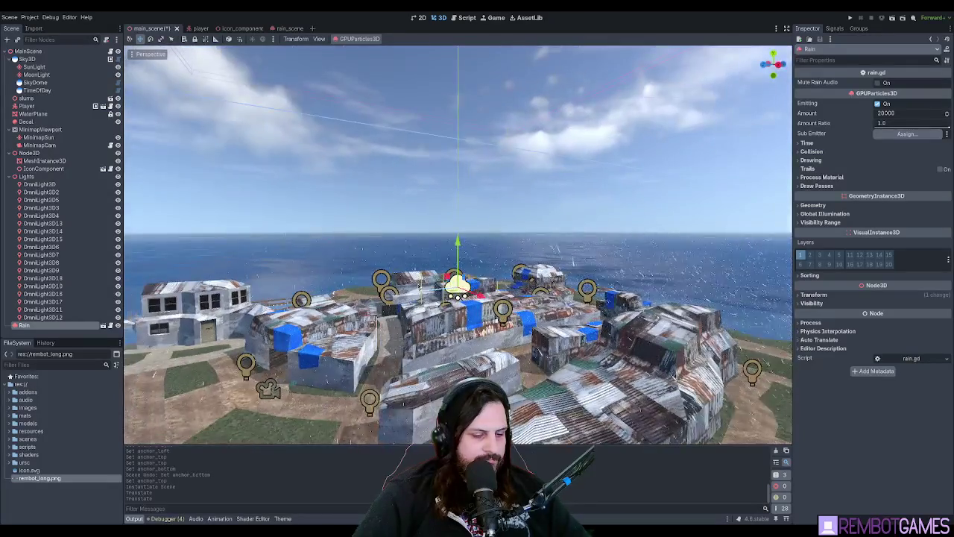
pyautogui.press('F5')
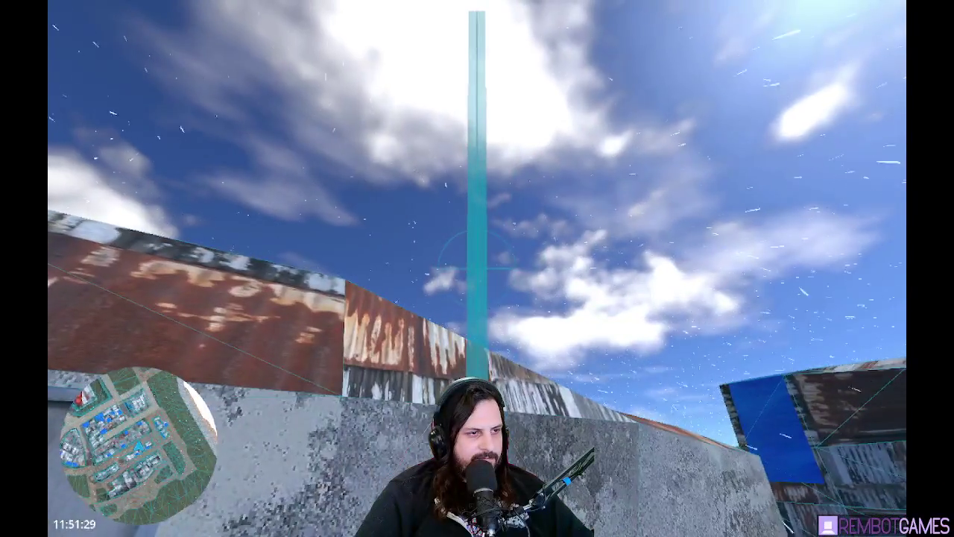
pyautogui.press('Escape')
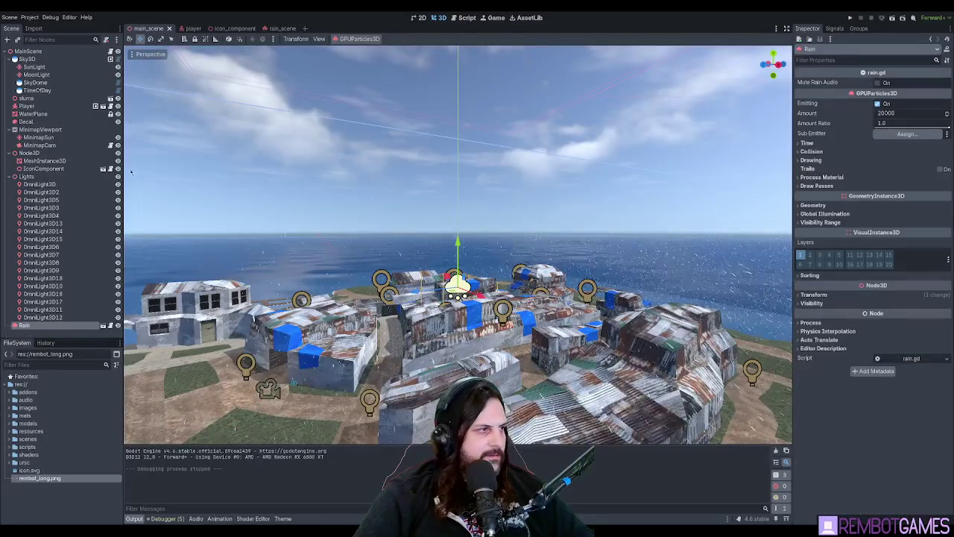
# - Open the Rain scene, lower RainSound's volume to -10.02 dB, preview it, and test-run the game
pyautogui.click(57, 318)
pyautogui.click(58, 328)
pyautogui.click(102, 325)
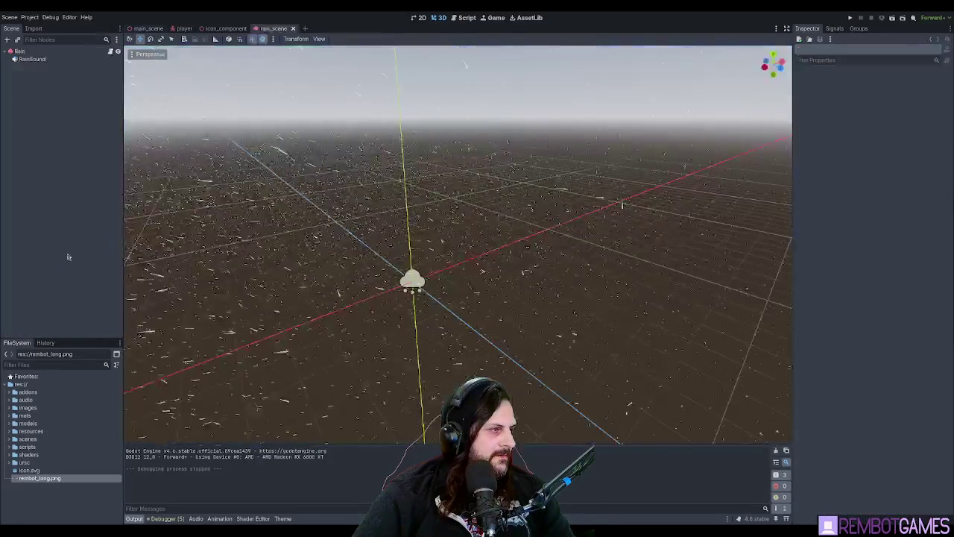
pyautogui.click(31, 59)
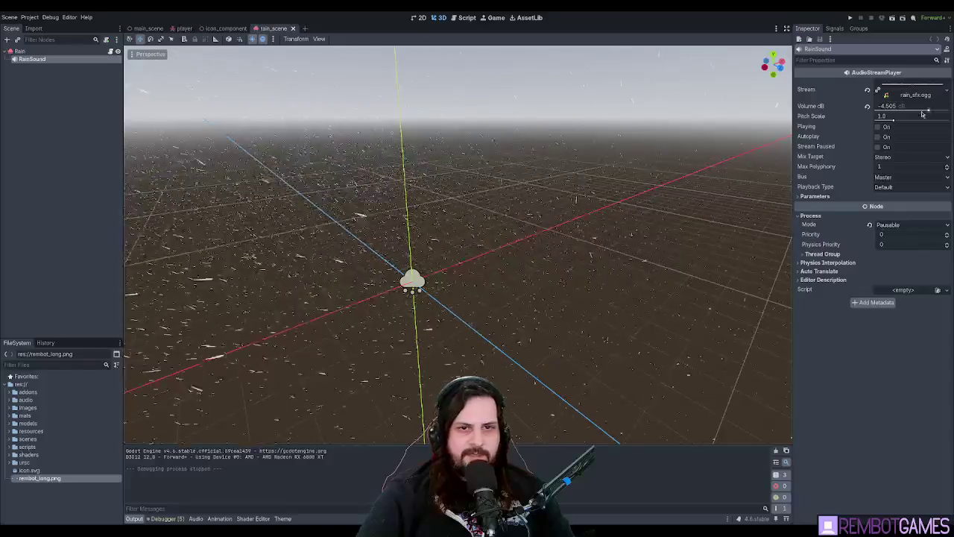
pyautogui.moveTo(929, 111); pyautogui.dragTo(925, 112)
pyautogui.click(878, 126)
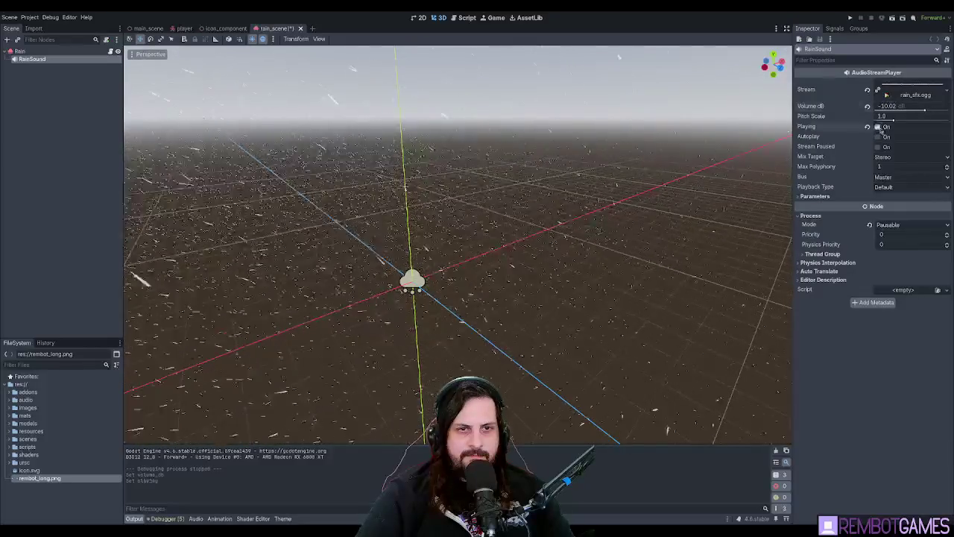
pyautogui.press('F6')
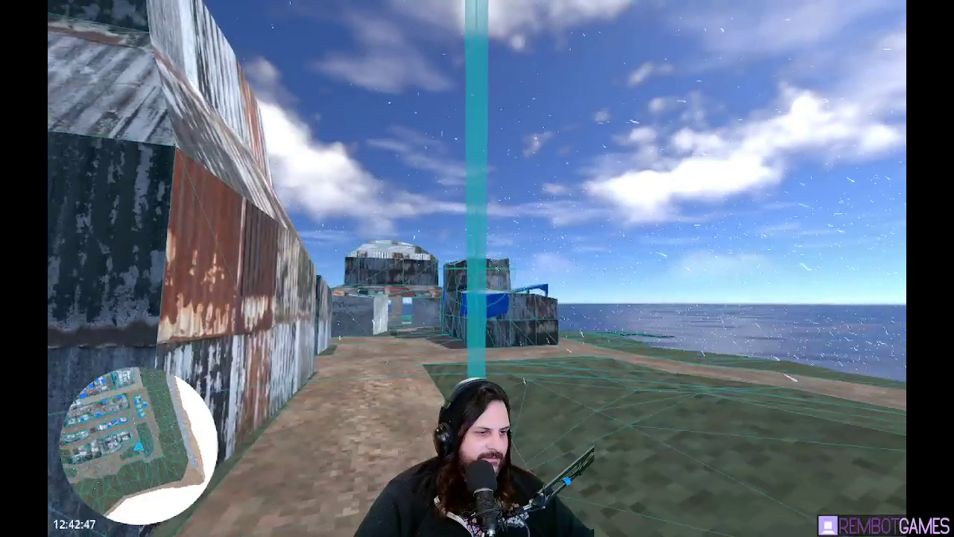
pyautogui.press('F8')
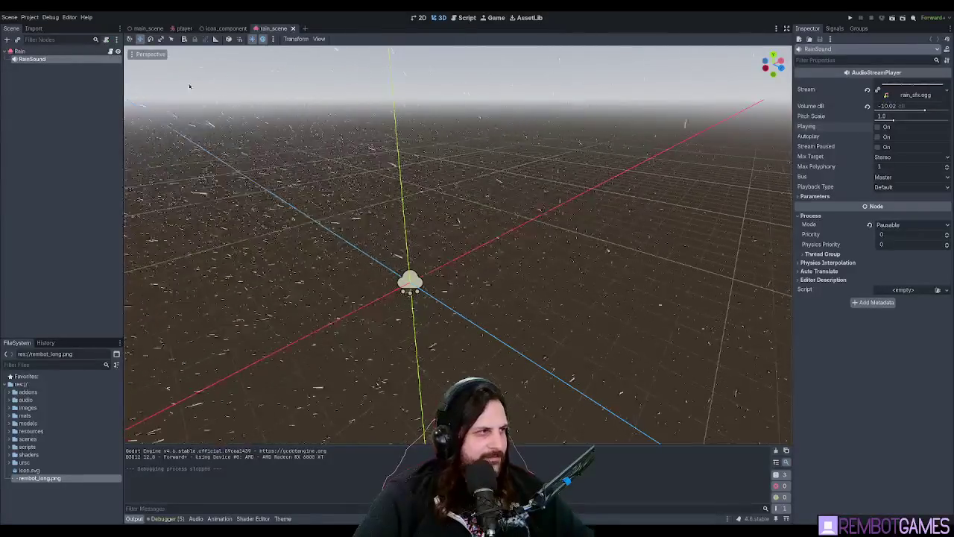
# - Delete the Rain node from main_scene, save, and select the MainScene root
pyautogui.click(148, 28)
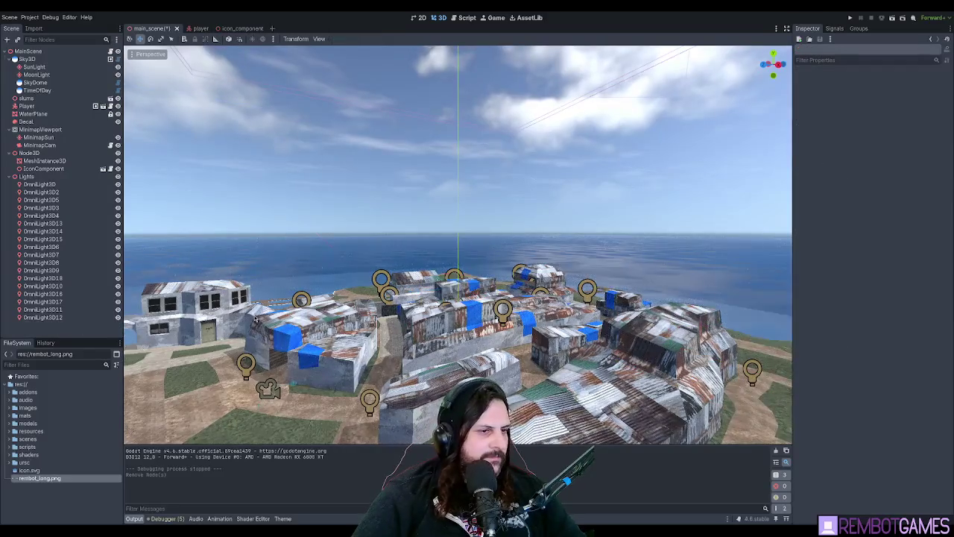
pyautogui.press('Delete')
pyautogui.moveTo(463, 254); pyautogui.dragTo(490, 276)
pyautogui.hotkey('ctrl', 's')
pyautogui.click(29, 50)
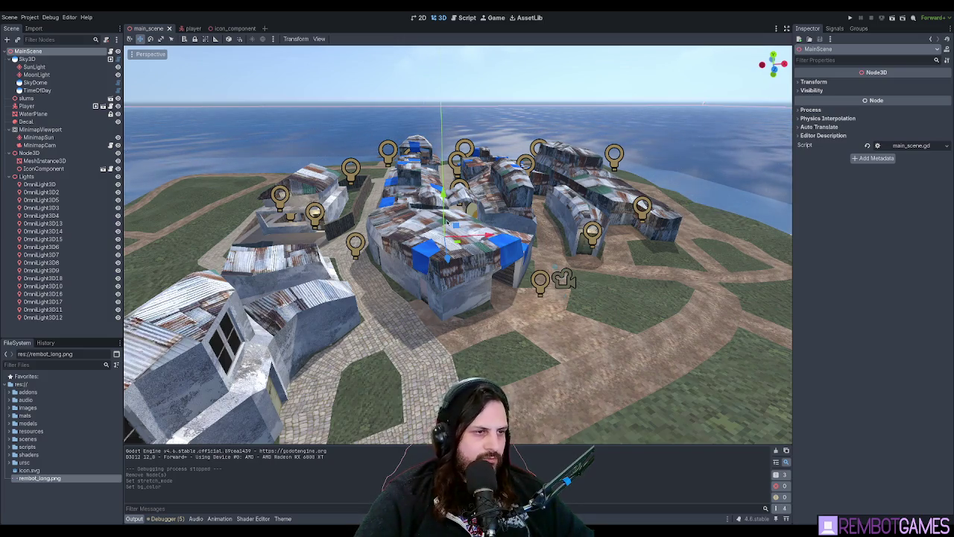
# - Test-run the project and stop it to return to the editor
pyautogui.press('F5')
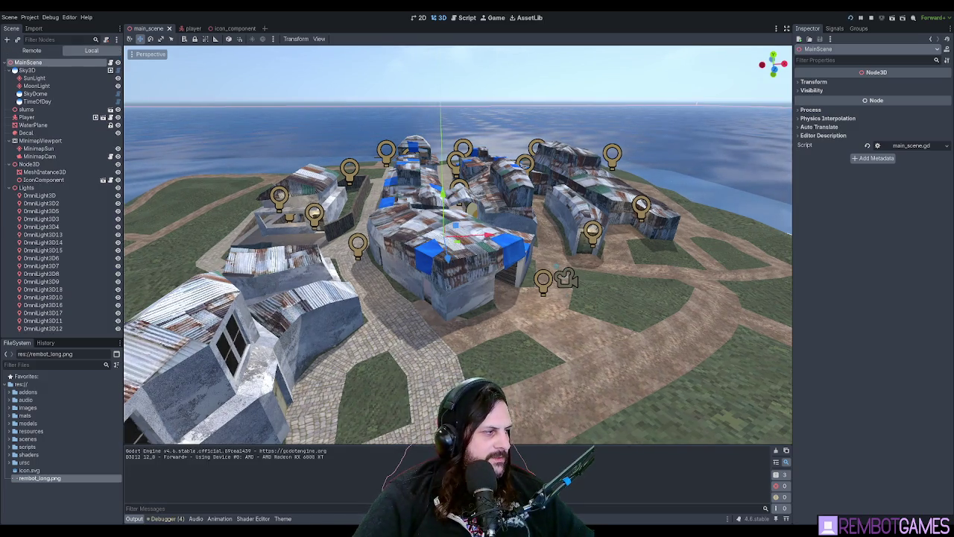
pyautogui.press('F8')
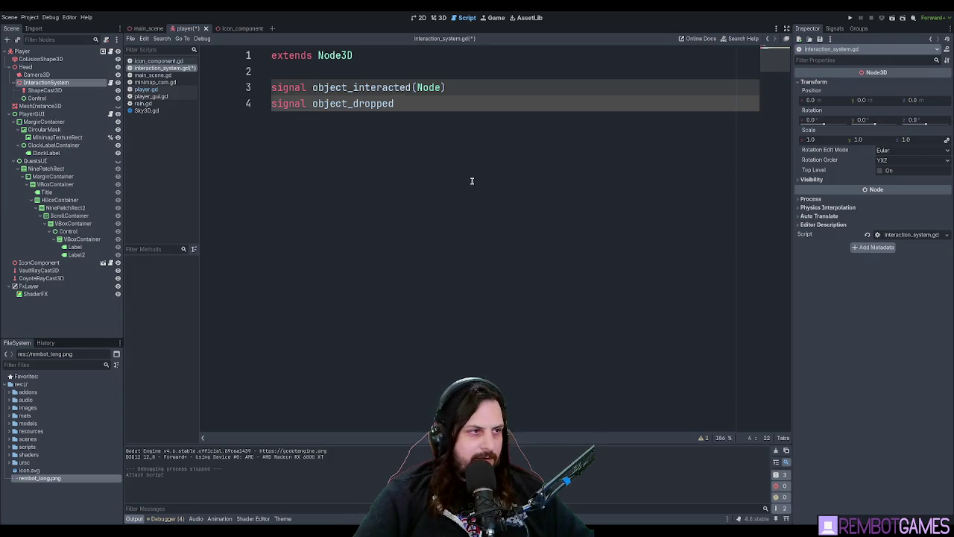
pyautogui.press('Return')
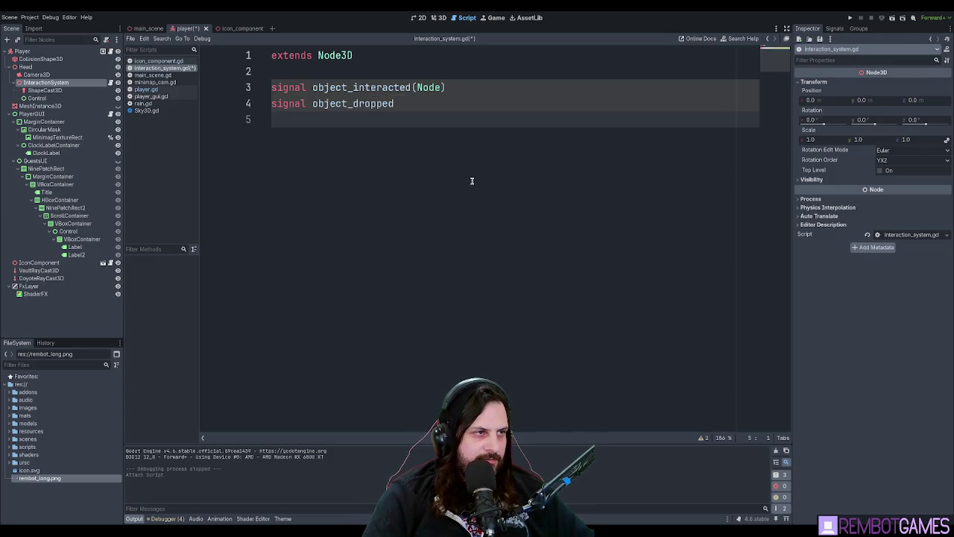
pyautogui.press('Return')
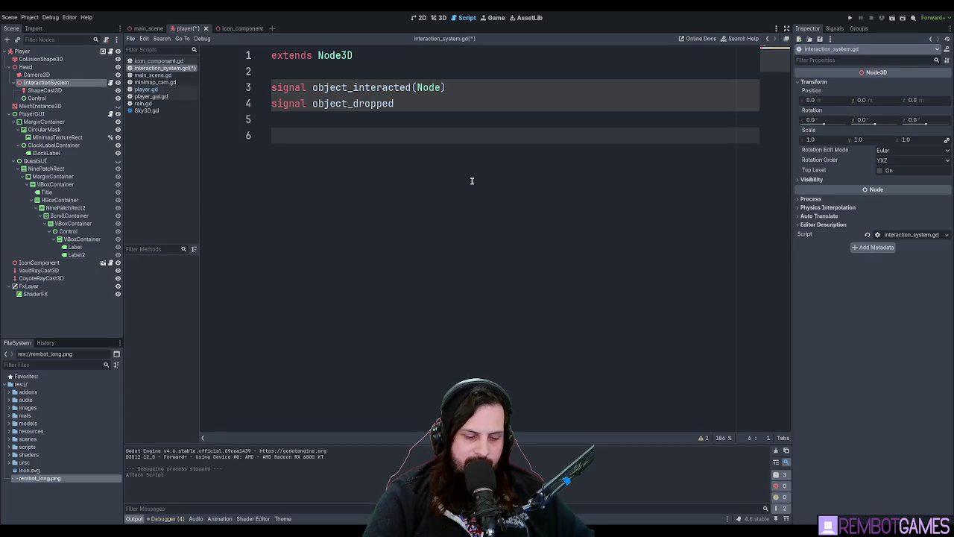
pyautogui.write('var')
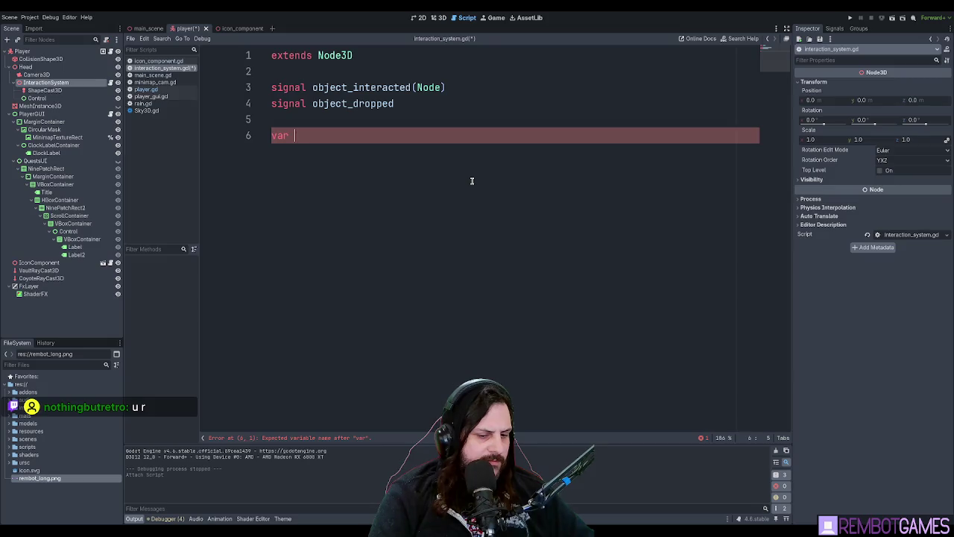
pyautogui.click(513, 17)
pyautogui.click(463, 18)
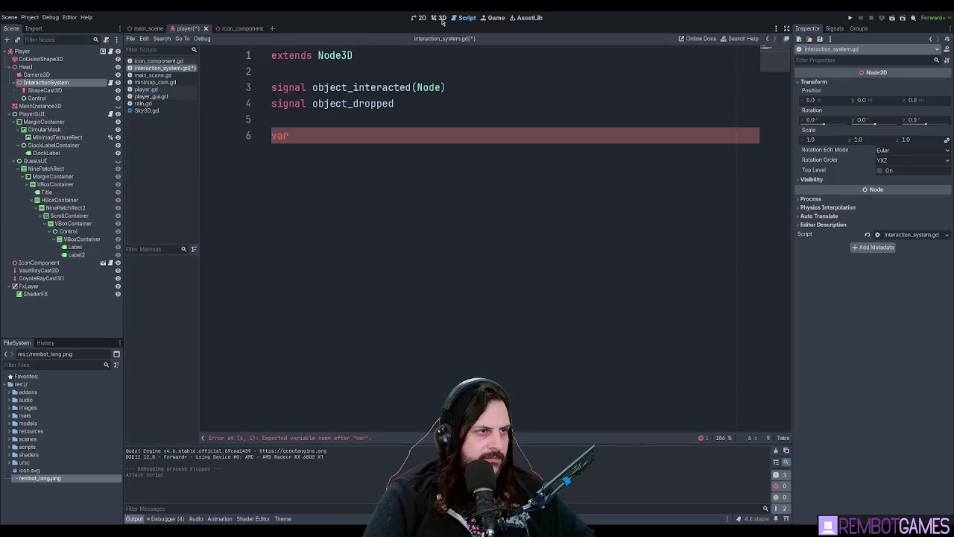
pyautogui.press('BackSpace')
pyautogui.press('BackSpace')
pyautogui.press('BackSpace')
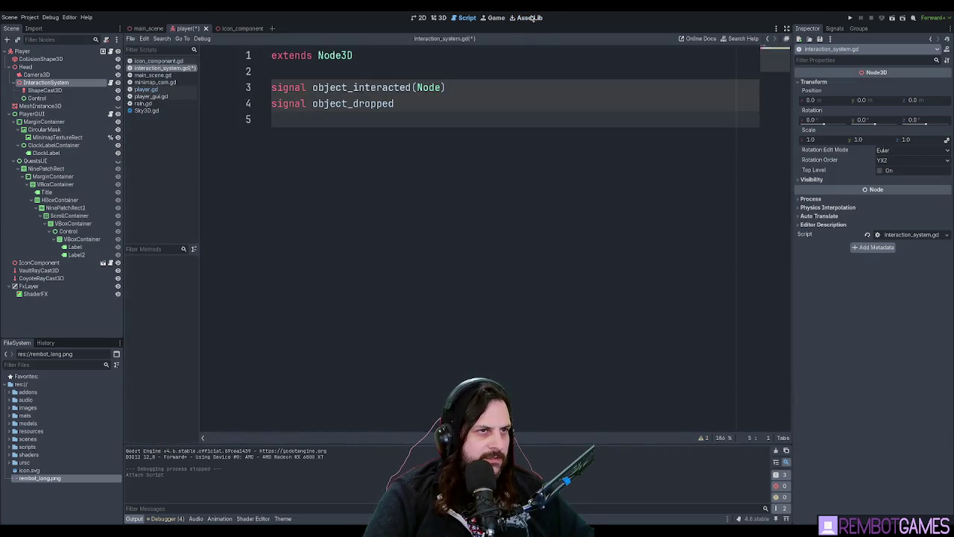
# - Search the asset library for 'controller icon', open Controller Icons, then return to the player's 3D view
pyautogui.click(531, 17)
pyautogui.click(219, 41)
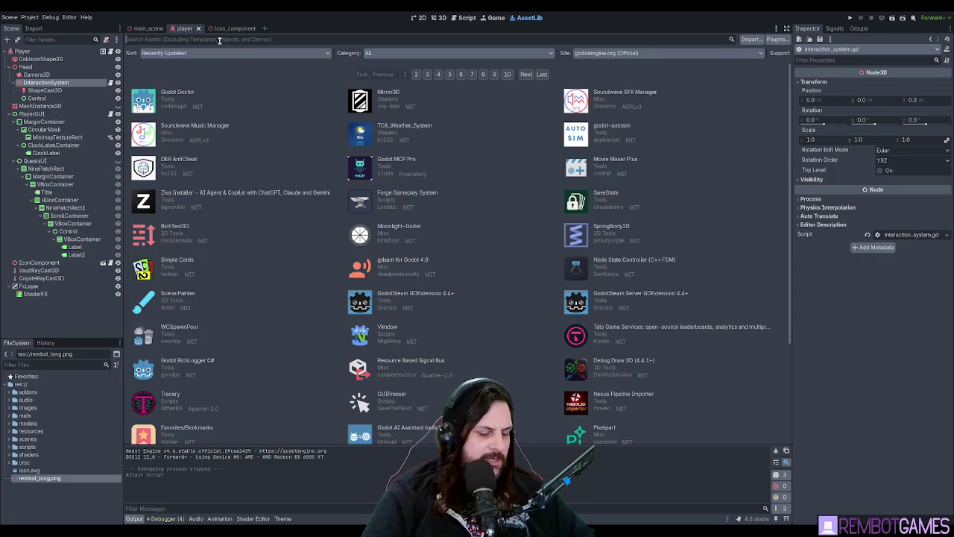
pyautogui.write('controller')
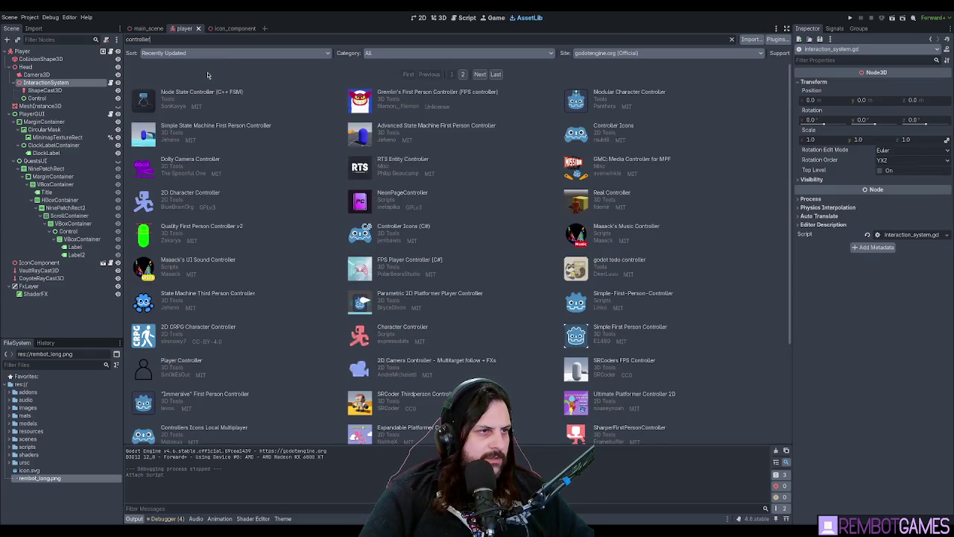
pyautogui.write(' icon')
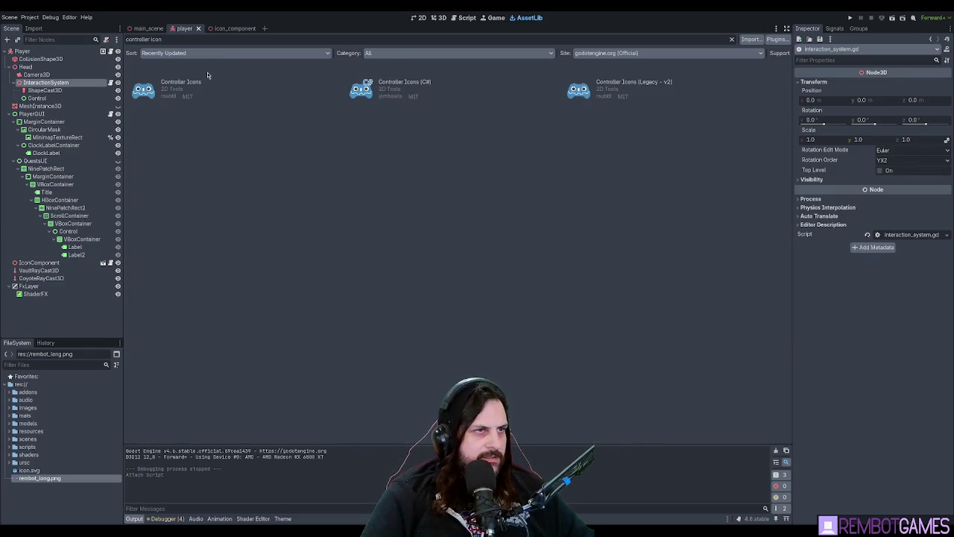
pyautogui.click(201, 94)
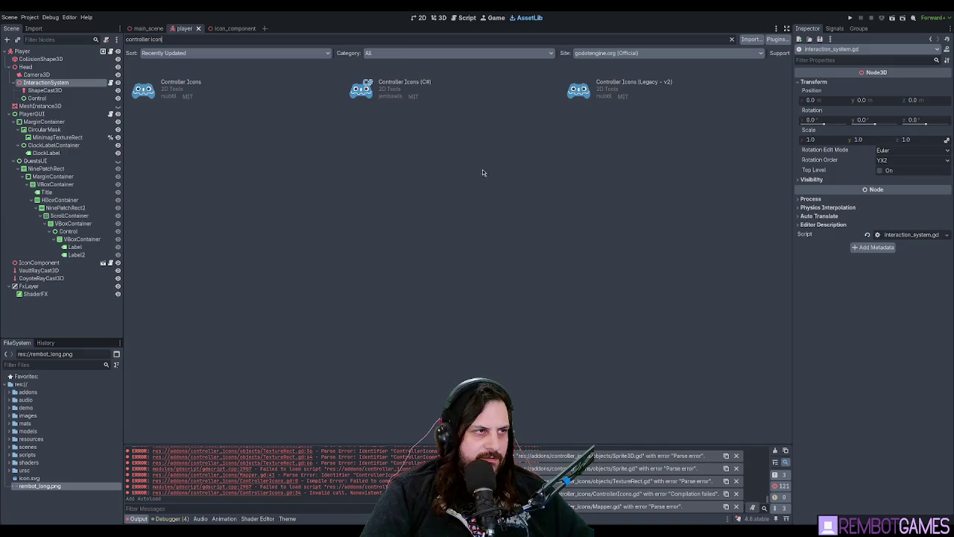
pyautogui.click(438, 17)
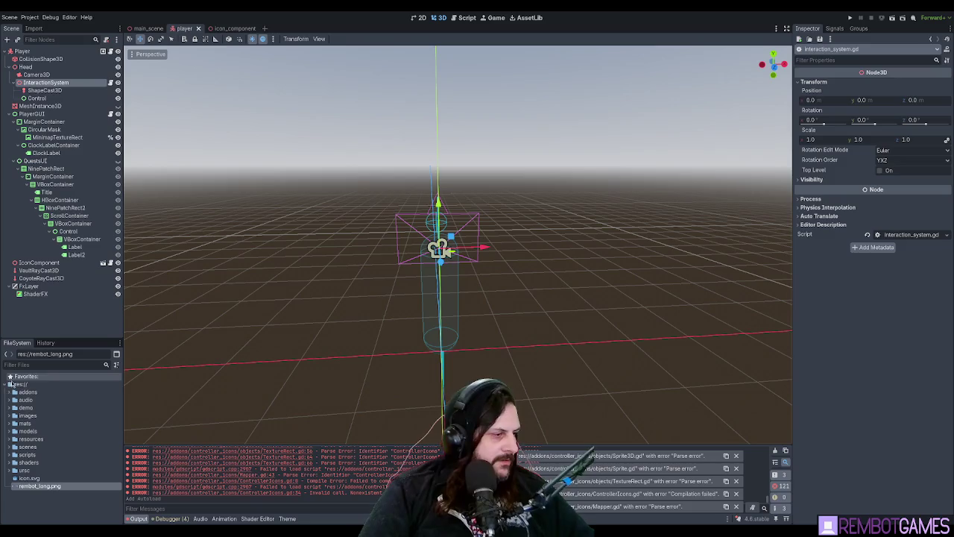
# - Expand addons > controller_icons > objects in FileSystem and open Sprite3D.gd
pyautogui.click(9, 391)
pyautogui.click(27, 403)
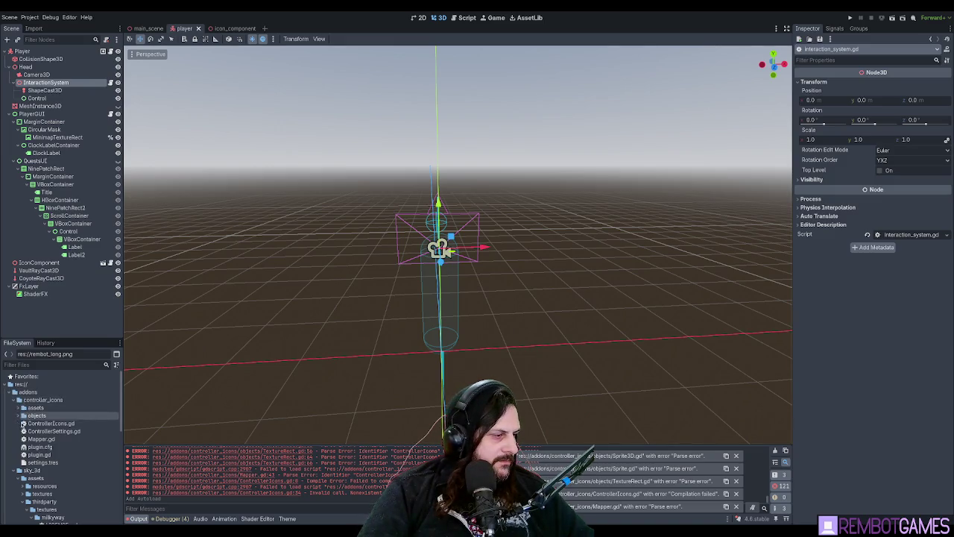
pyautogui.click(19, 415)
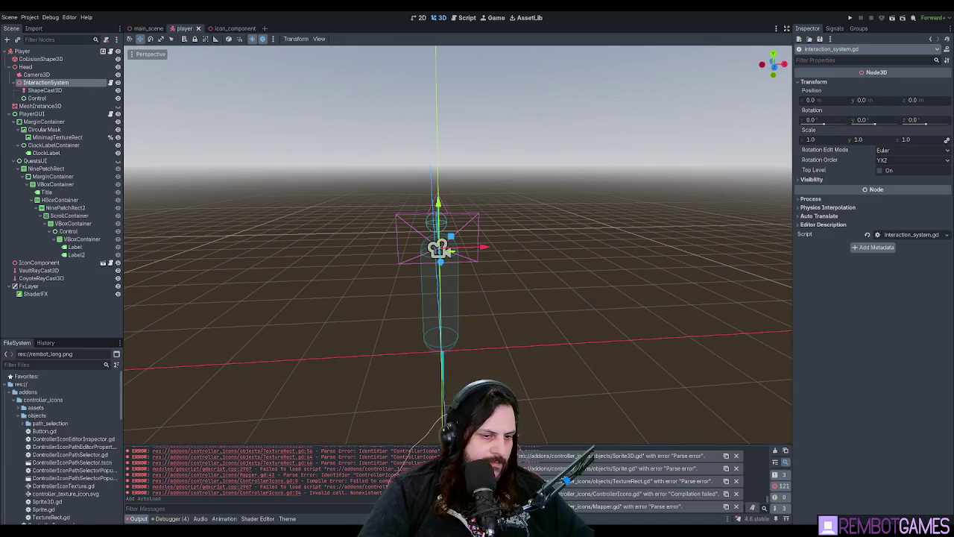
pyautogui.scroll(-5, 67, 447)
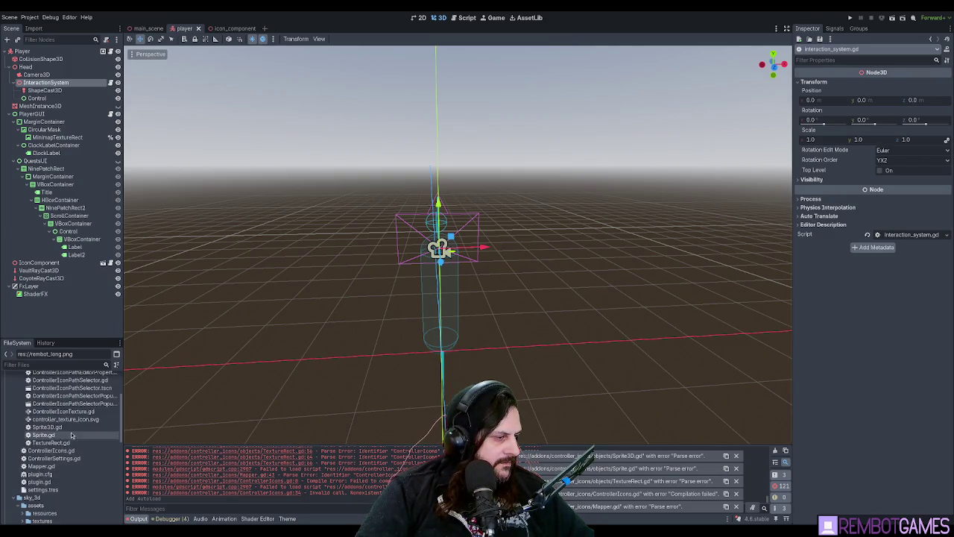
pyautogui.click(45, 419)
pyautogui.doubleClick(44, 427)
# - Open the addon's Sprite.gd and TextureRect.gd scripts and scroll through TextureRect.gd
pyautogui.doubleClick(42, 434)
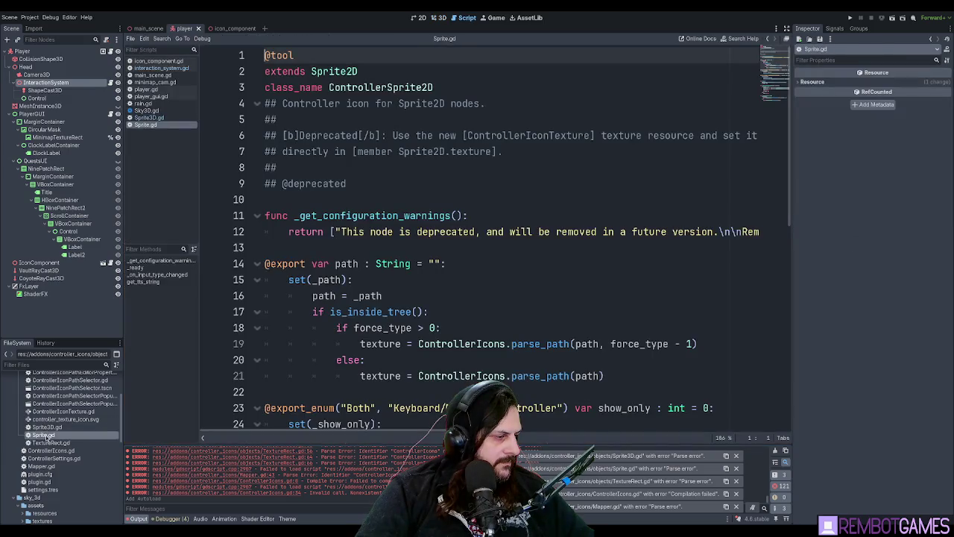
pyautogui.doubleClick(48, 442)
pyautogui.scroll(-15, 504, 324)
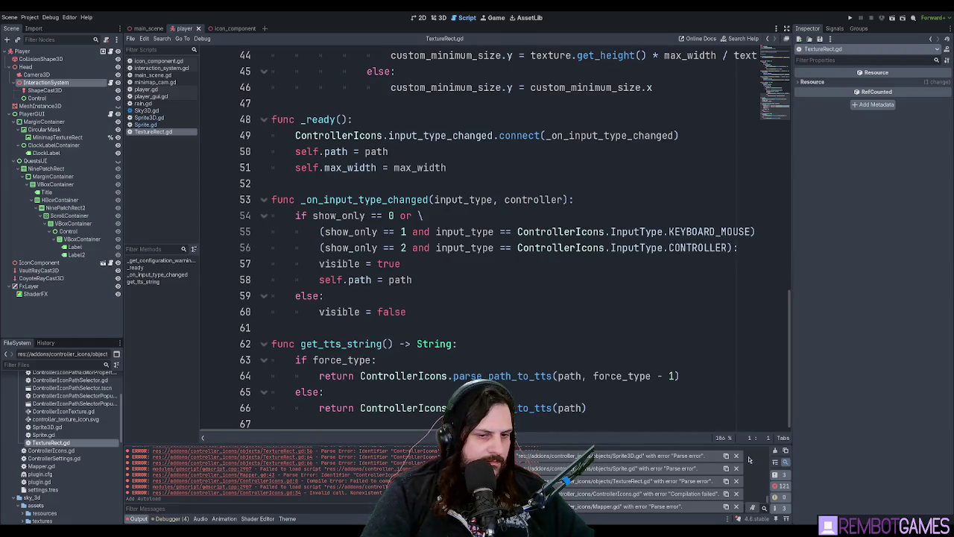
pyautogui.click(775, 450)
pyautogui.scroll(14, 513, 224)
pyautogui.click(512, 202)
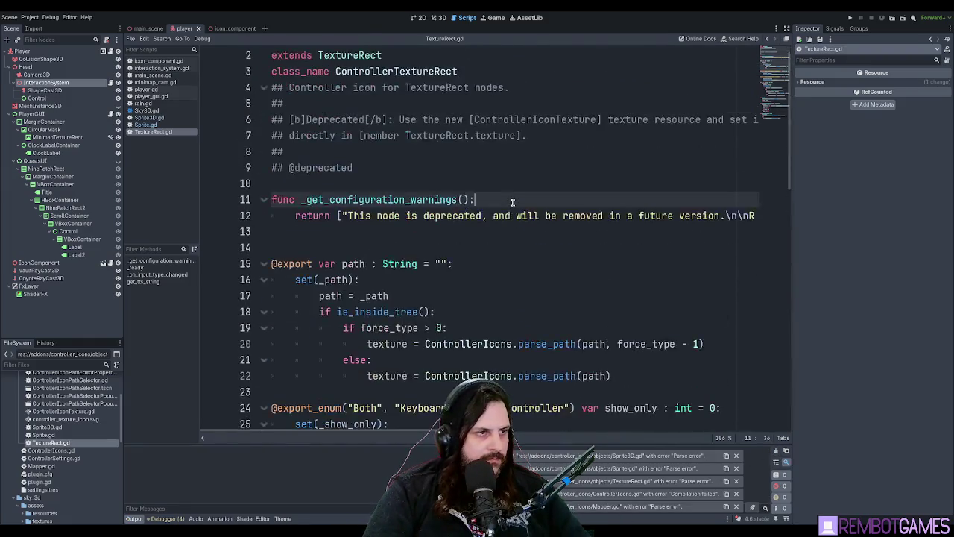
# - Test-run the game with the addon installed, then switch back to the player scene
pyautogui.press('F5')
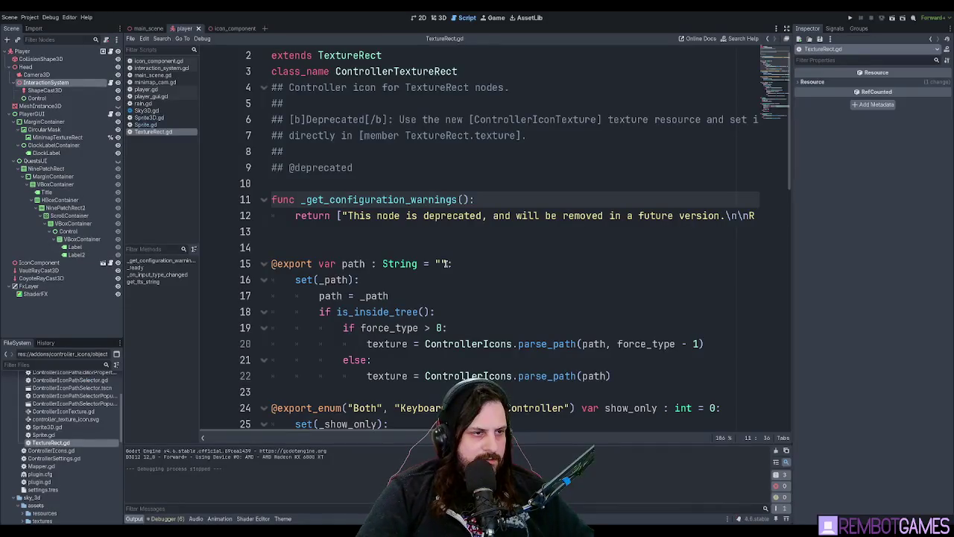
pyautogui.click(446, 216)
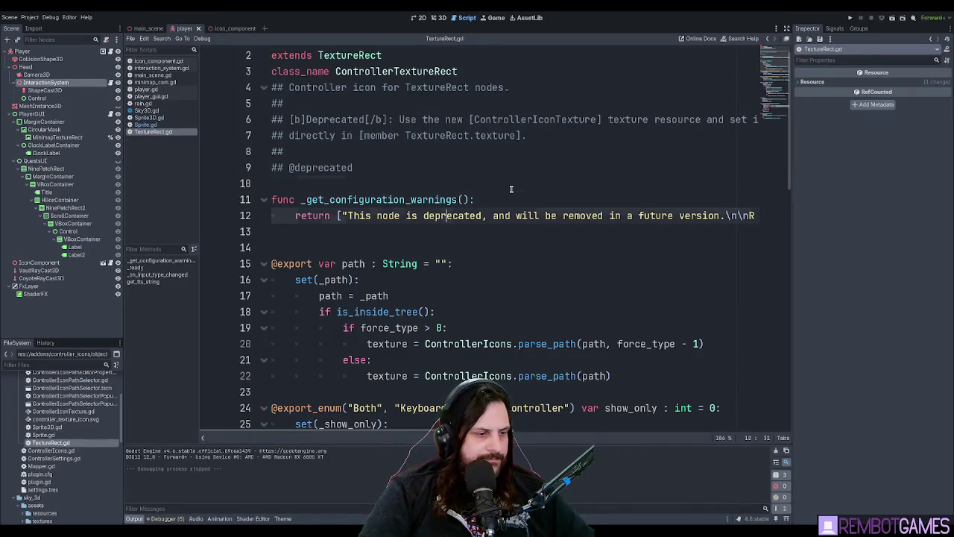
pyautogui.scroll(-14, 512, 189)
pyautogui.click(453, 179)
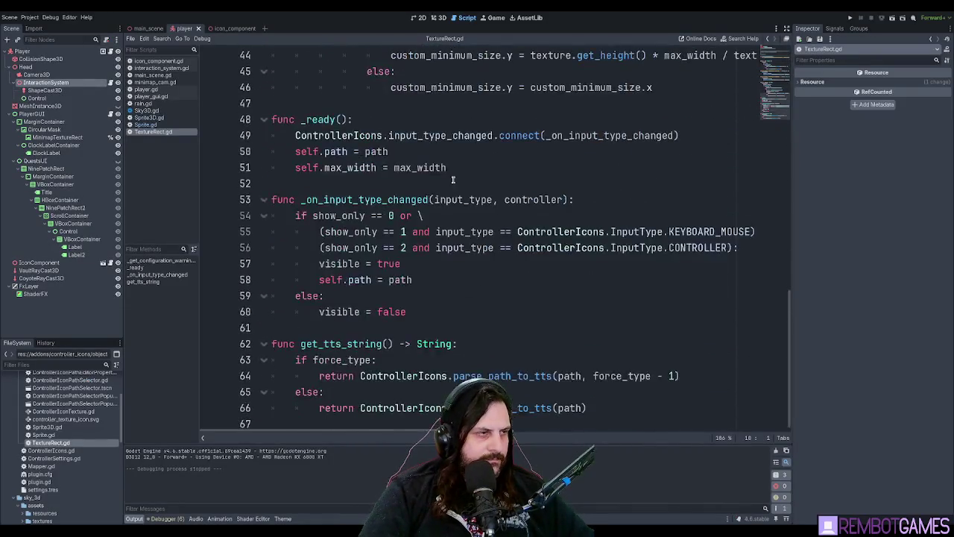
pyautogui.click(147, 28)
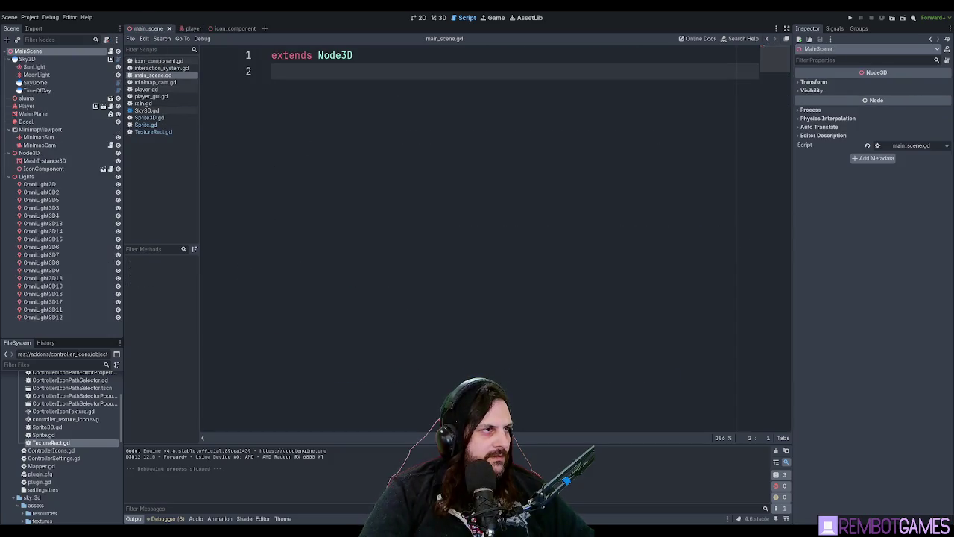
pyautogui.click(190, 28)
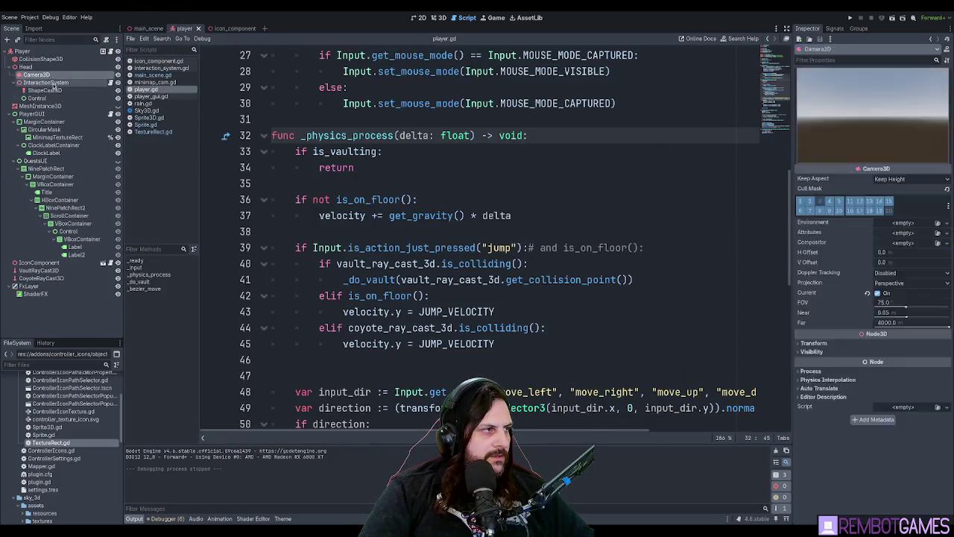
# - In the 2D workspace, add an empty TextureRect child to the Control node under InteractionSystem
pyautogui.click(421, 18)
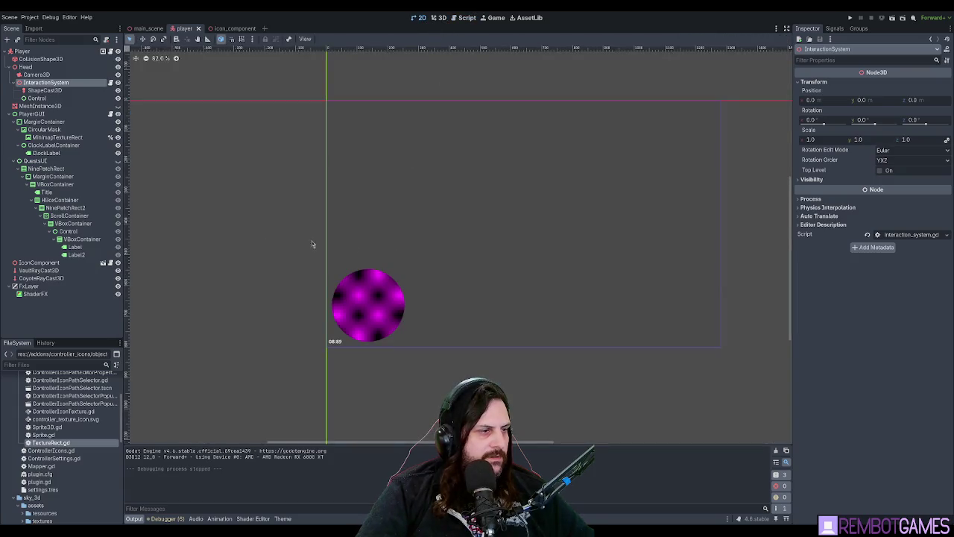
pyautogui.click(37, 97)
pyautogui.scroll(2, 401, 208)
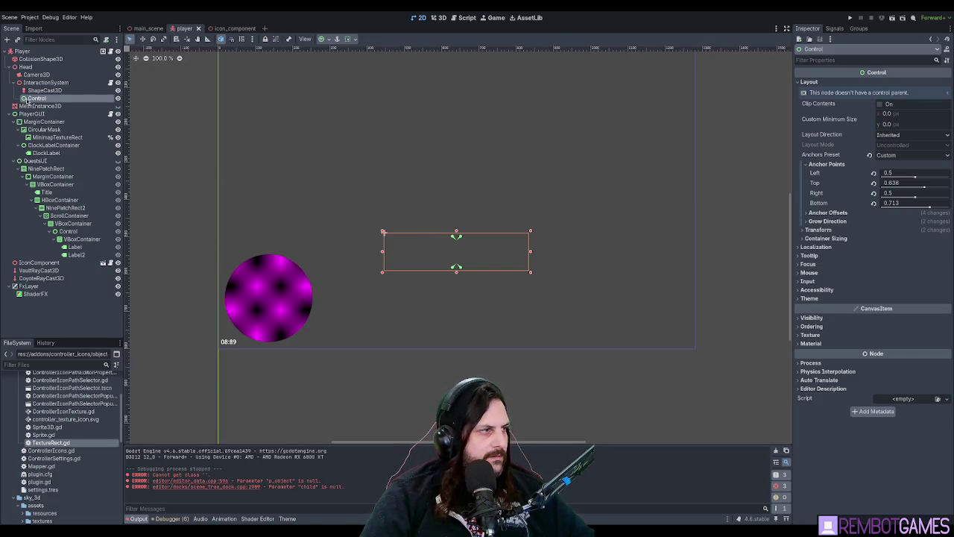
pyautogui.click(45, 91)
pyautogui.click(45, 99)
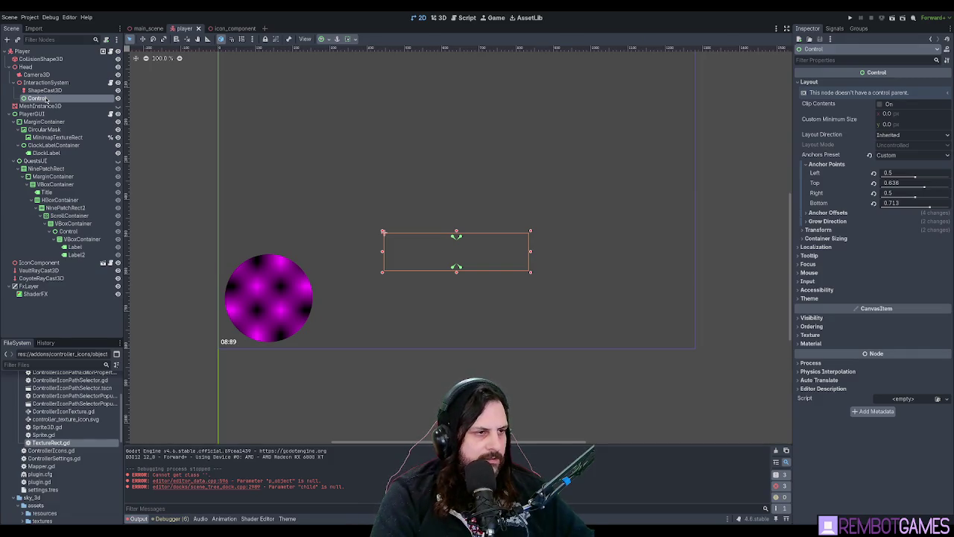
pyautogui.hotkey('ctrl', 'shift', 'z')
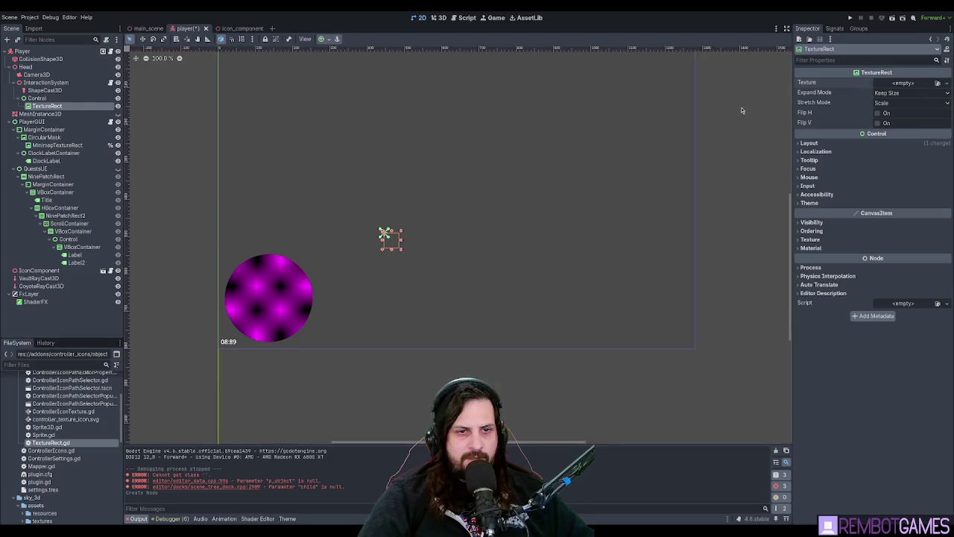
# - Delete the leftover TextureRect node from under Control
pyautogui.click(38, 98)
pyautogui.click(46, 106)
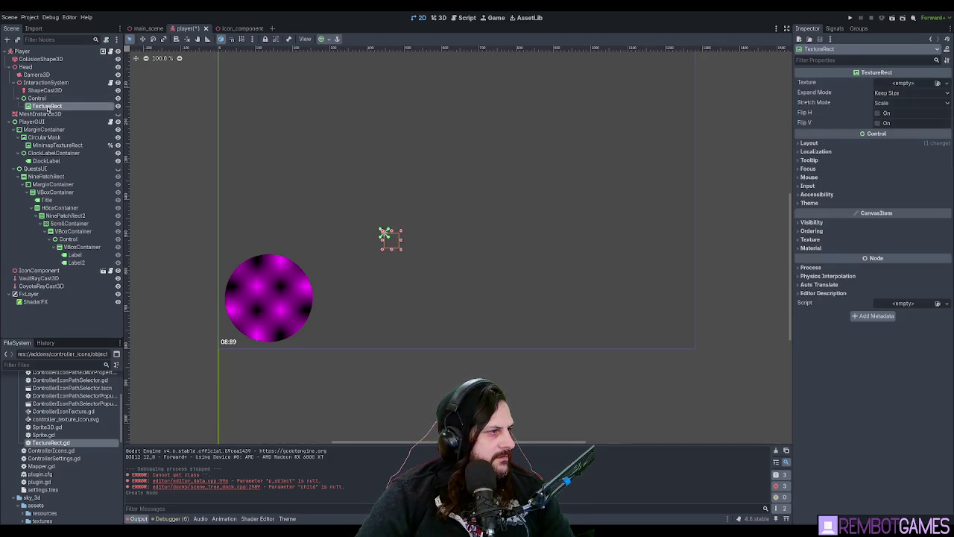
pyautogui.press('Delete')
# - Save the player scene, then stop the test run of the game
pyautogui.hotkey('ctrl', 's')
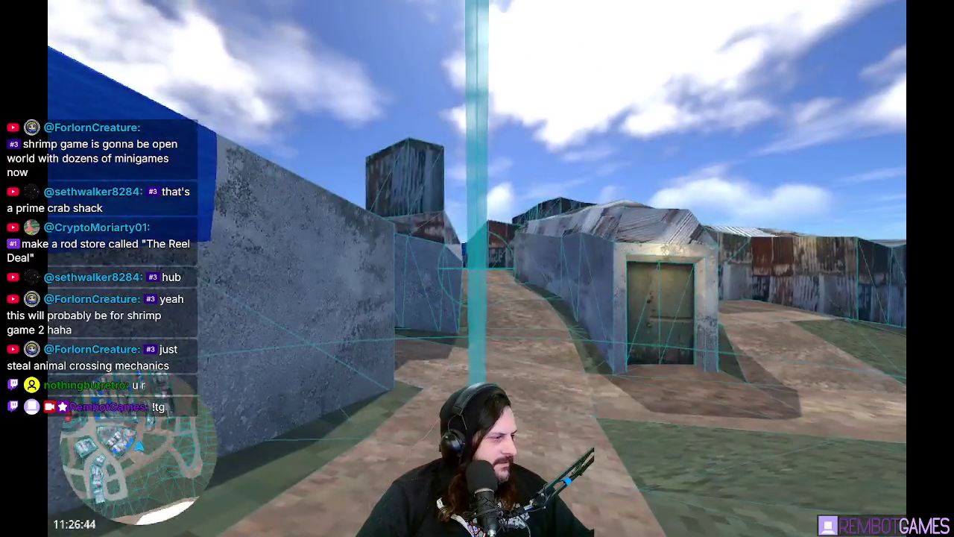
pyautogui.press('F8')
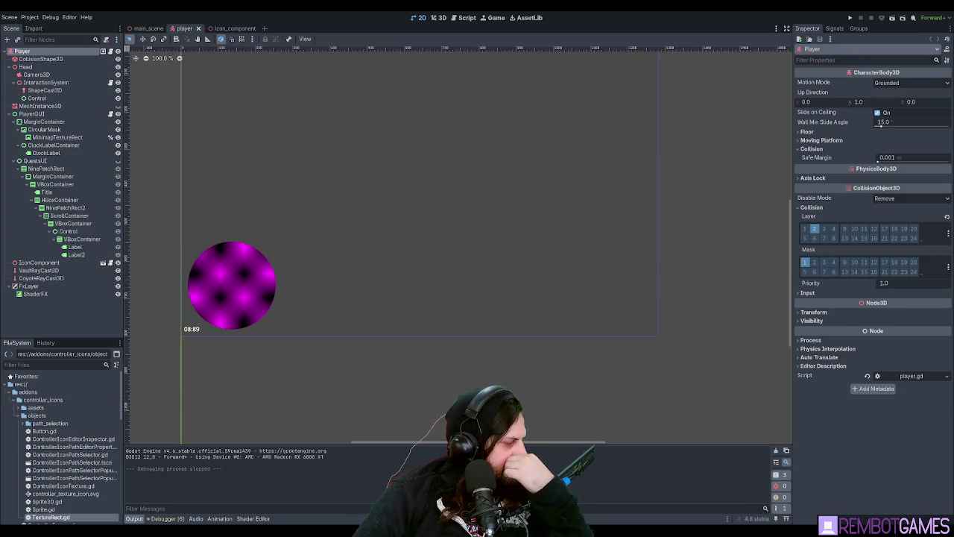
pyautogui.scroll(1, 343, 205)
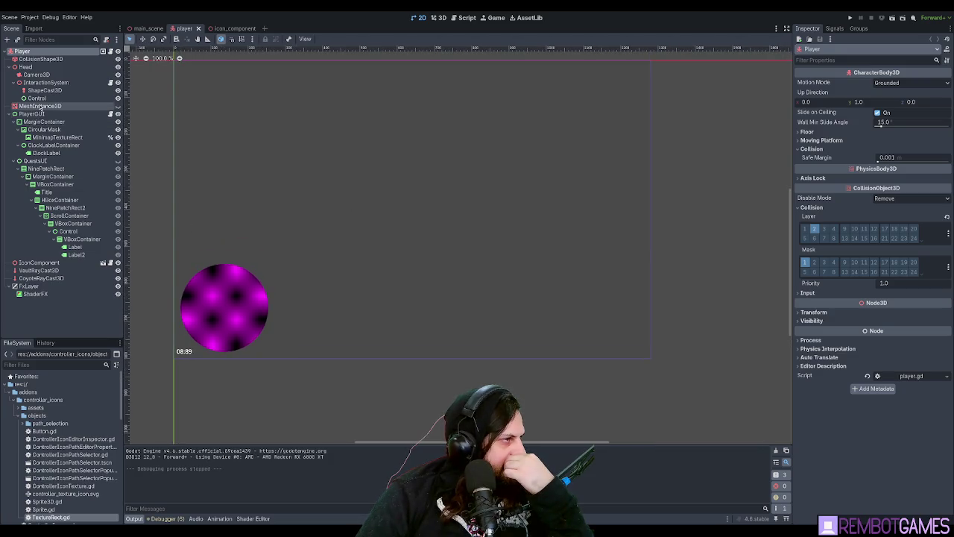
# - Rename Control to InteractControl and add a ControllerTextureRect child to it
pyautogui.click(36, 99)
pyautogui.hscroll(-2, 326, 187)
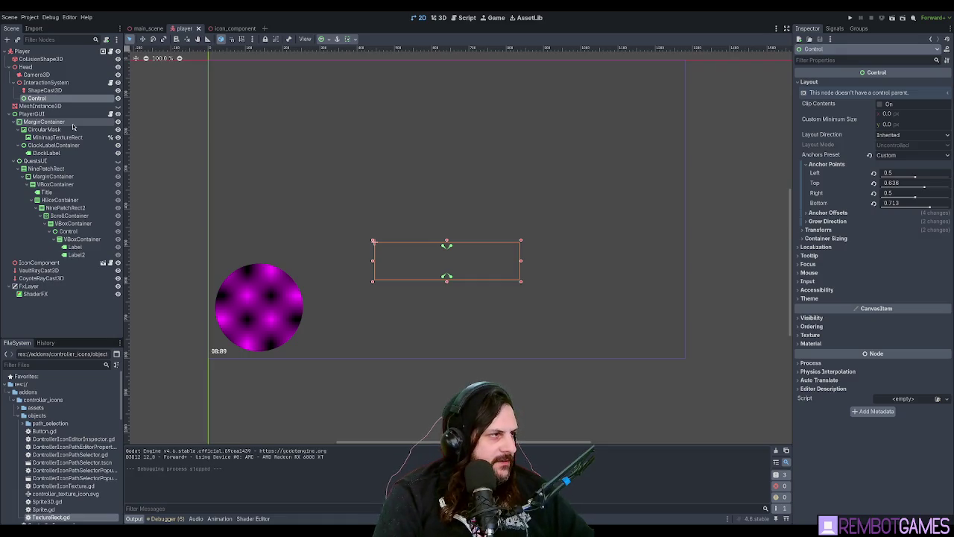
pyautogui.write('Interact')
pyautogui.press('Return')
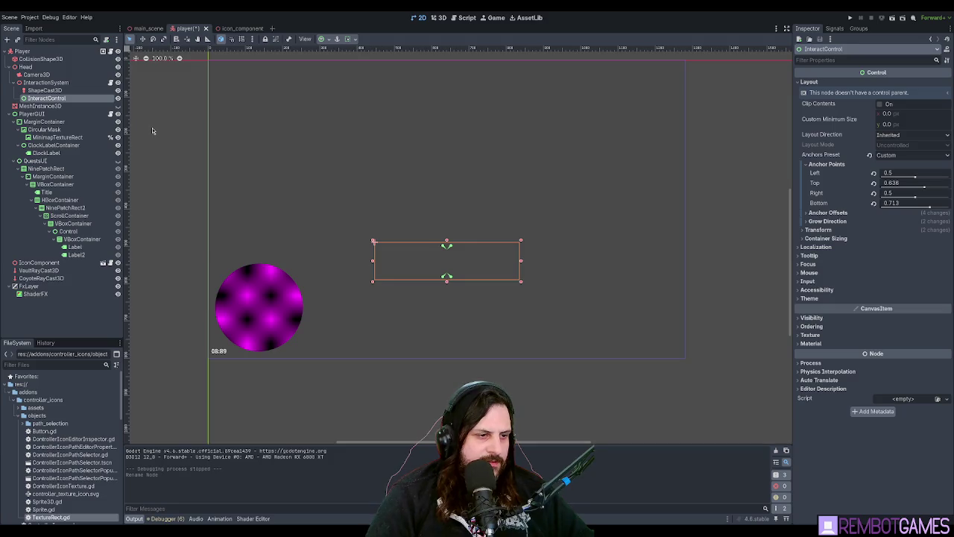
pyautogui.moveTo(423, 216); pyautogui.dragTo(422, 216)
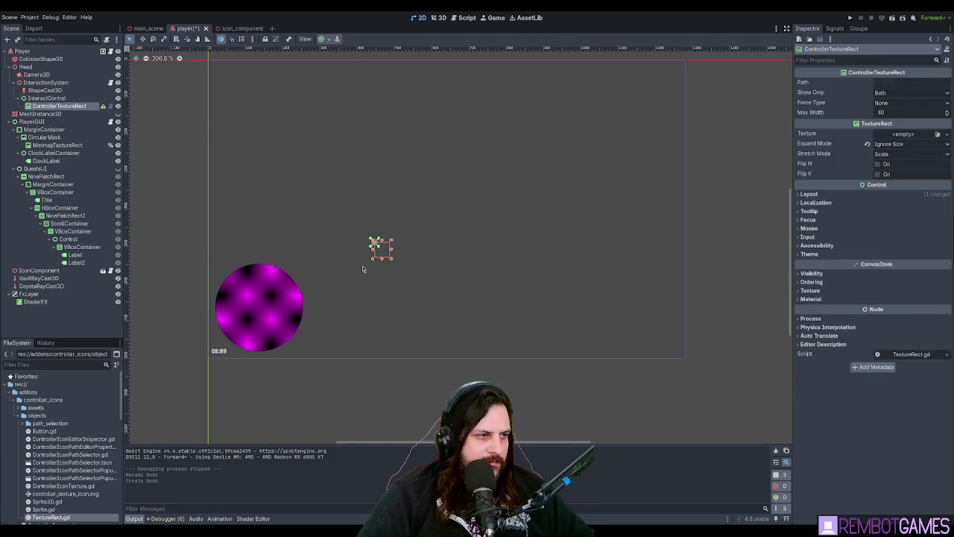
# - Set the ControllerTextureRect's Path to interact2 so it shows the mouse icon
pyautogui.click(892, 83)
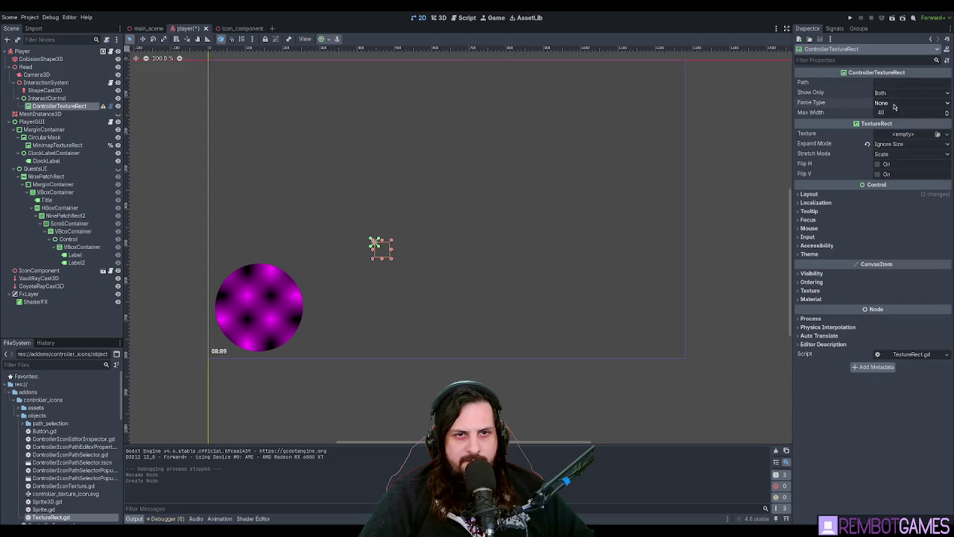
pyautogui.click(902, 87)
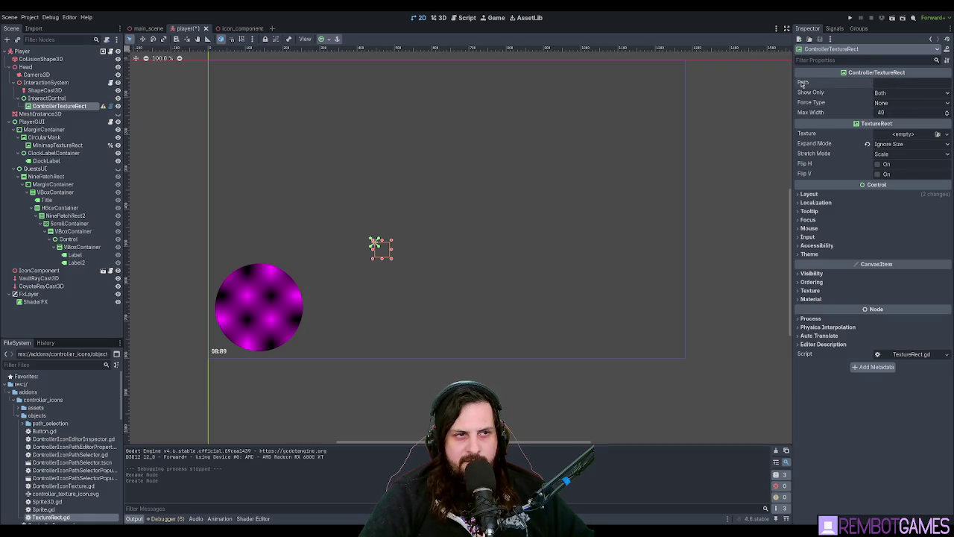
pyautogui.write('interact')
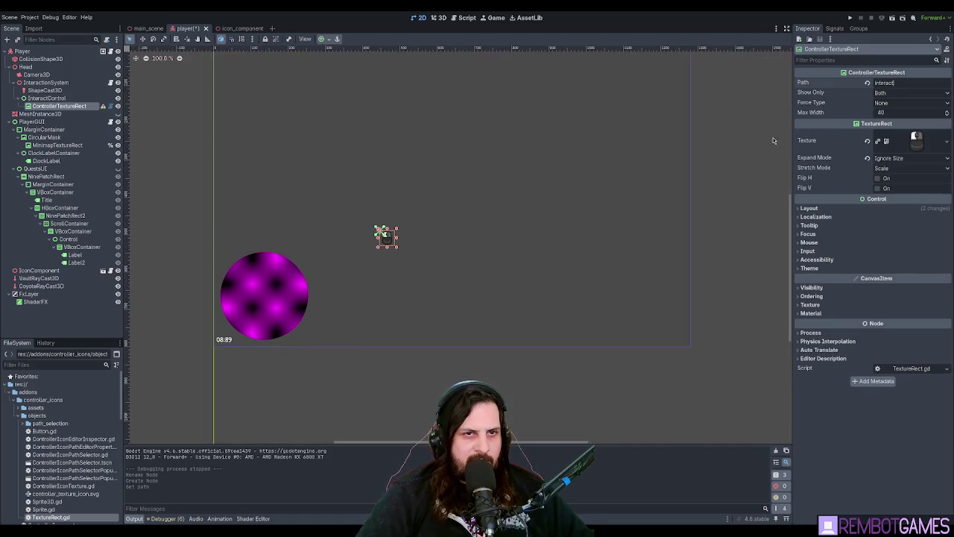
pyautogui.scroll(4, 402, 260)
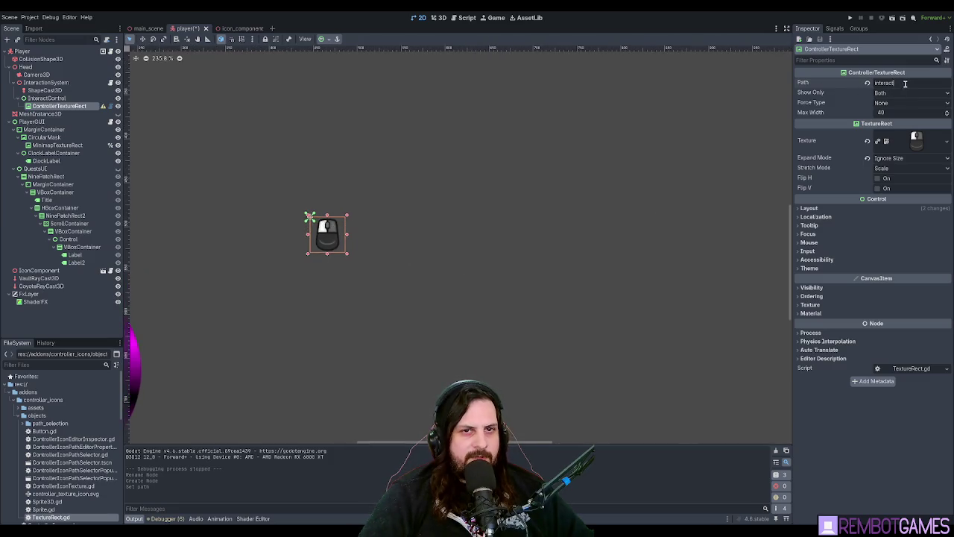
pyautogui.click(908, 82)
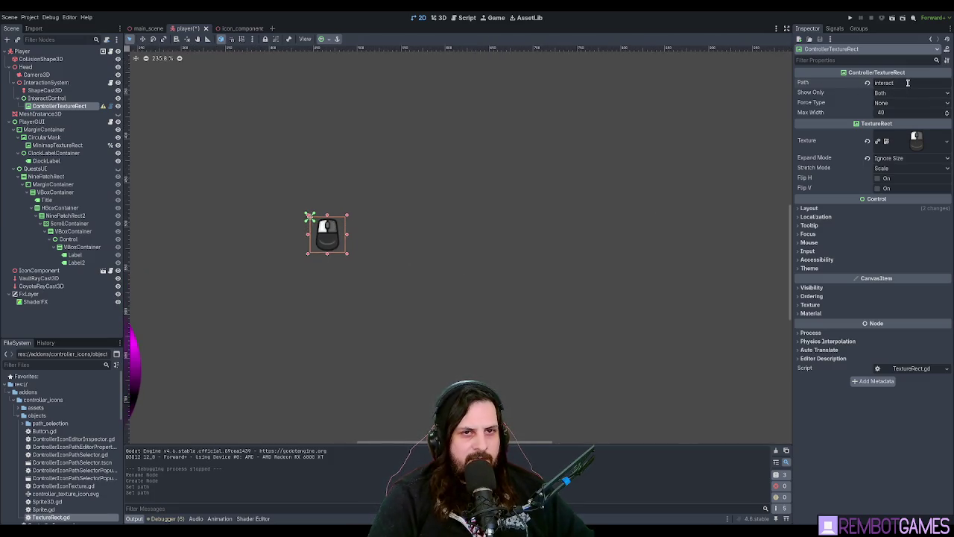
pyautogui.scroll(5, 501, 159)
pyautogui.write('f')
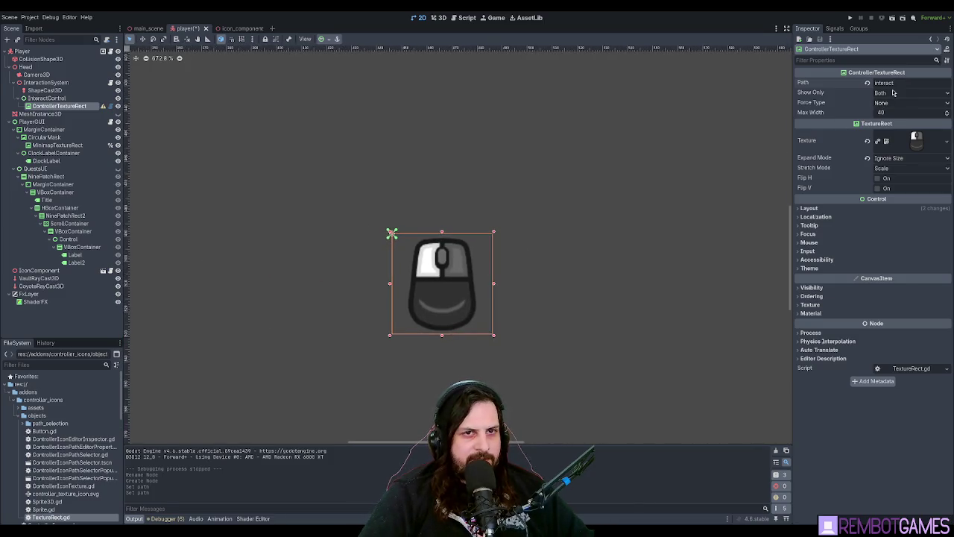
pyautogui.write('2')
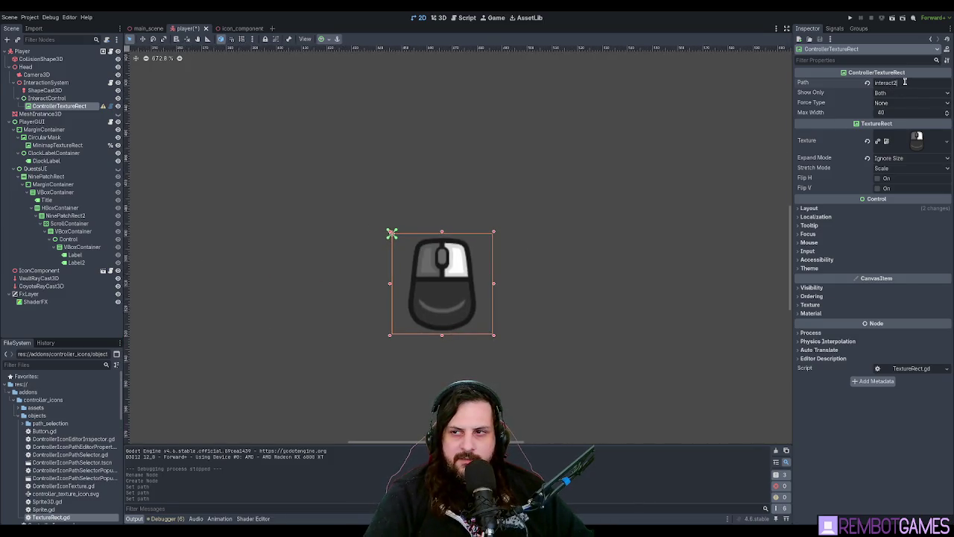
pyautogui.press('BackSpace')
pyautogui.write('2')
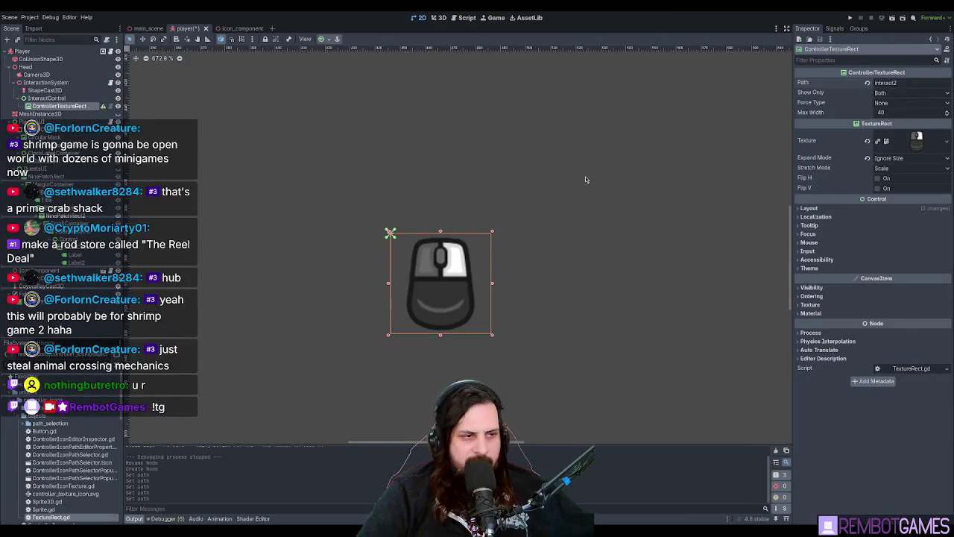
pyautogui.moveTo(586, 176)
pyautogui.mouseDown()
pyautogui.moveTo(573, 179)
pyautogui.moveTo(617, 180)
pyautogui.mouseUp()
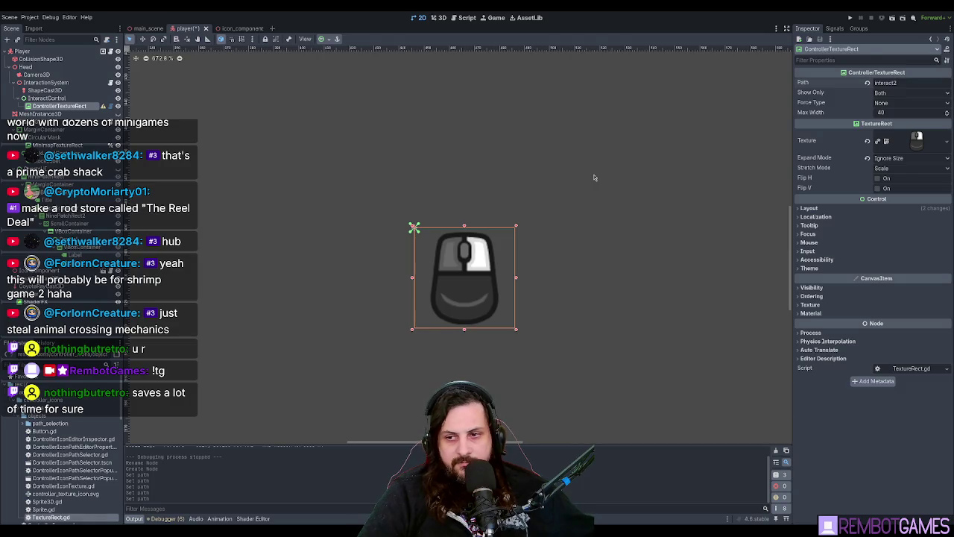
pyautogui.scroll(-2, 594, 177)
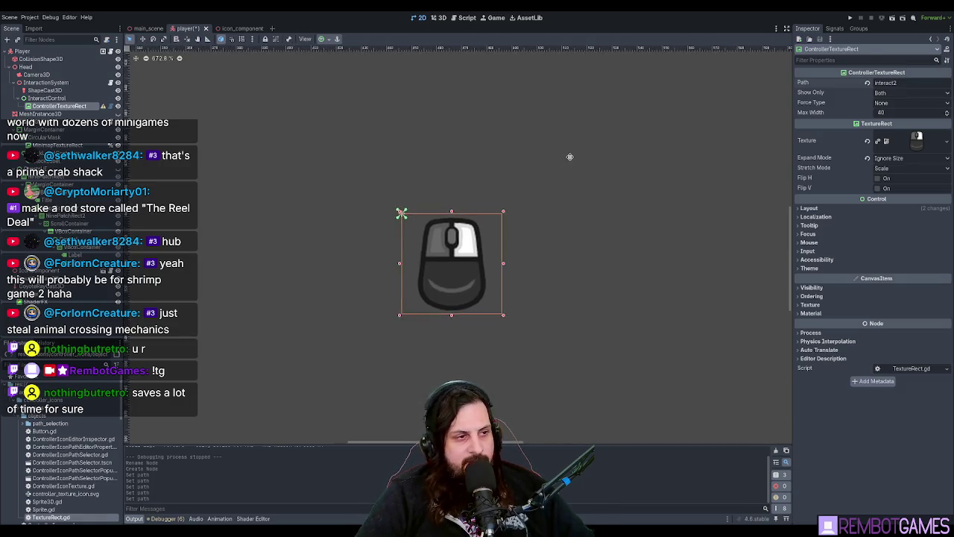
pyautogui.hscroll(3, 569, 156)
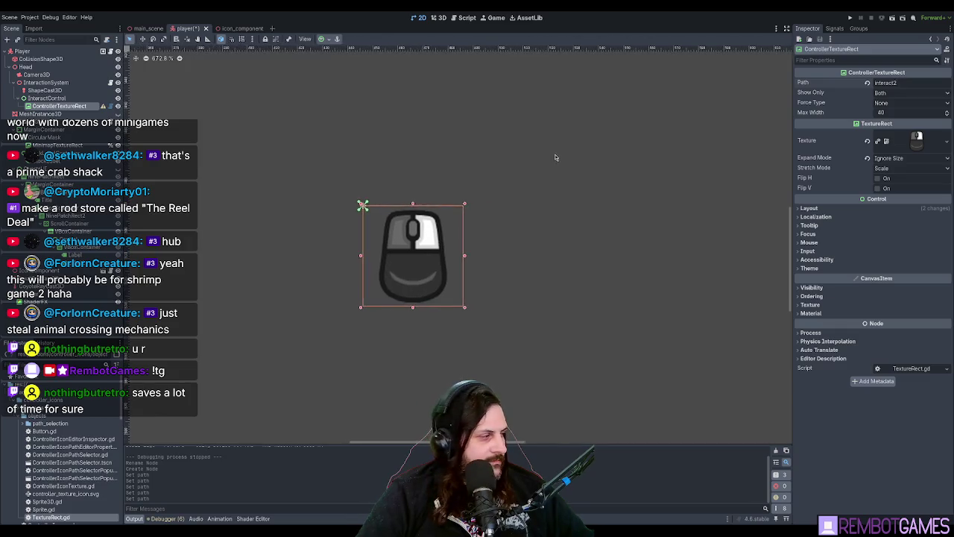
pyautogui.hscroll(-2, 488, 162)
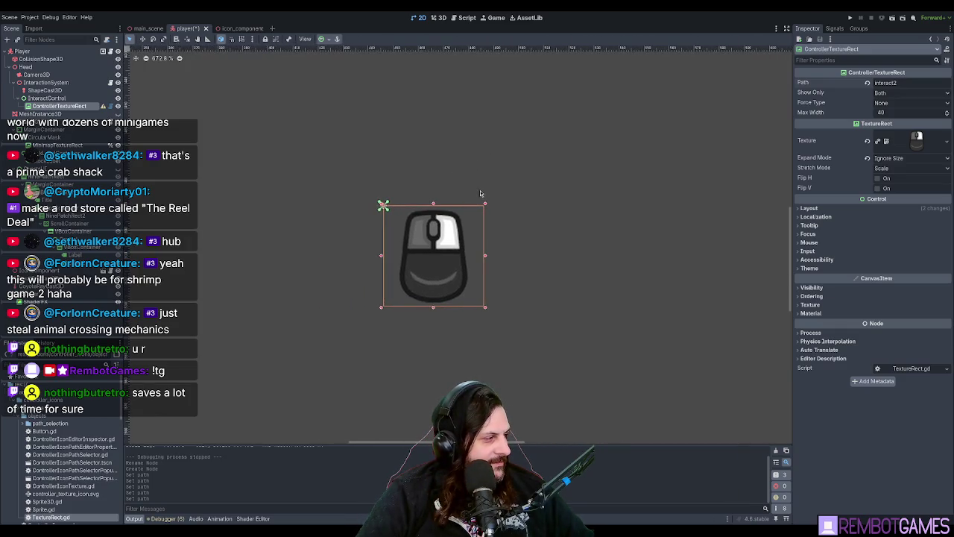
pyautogui.scroll(-1, 477, 190)
pyautogui.hscroll(2, 453, 186)
pyautogui.scroll(1, 477, 213)
pyautogui.hscroll(-1, 477, 214)
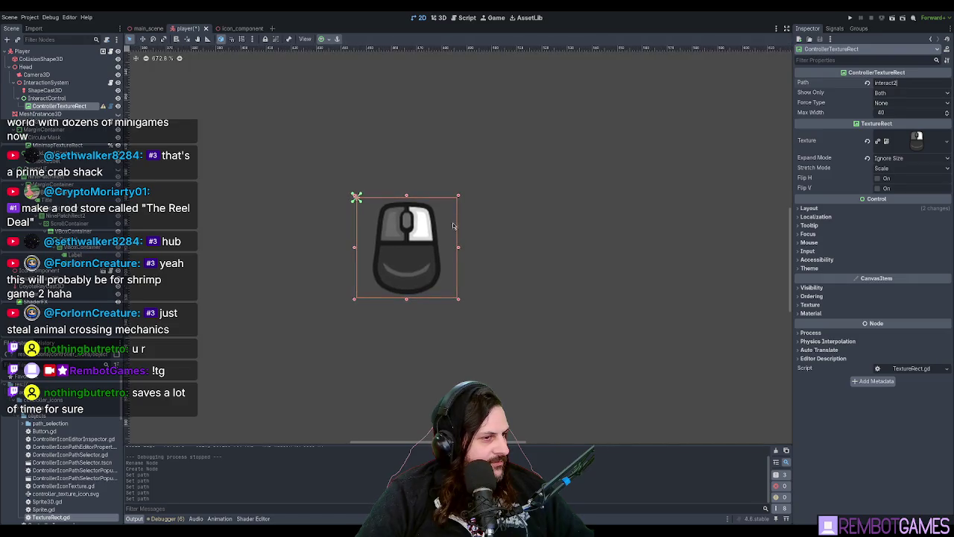
pyautogui.scroll(-6, 419, 215)
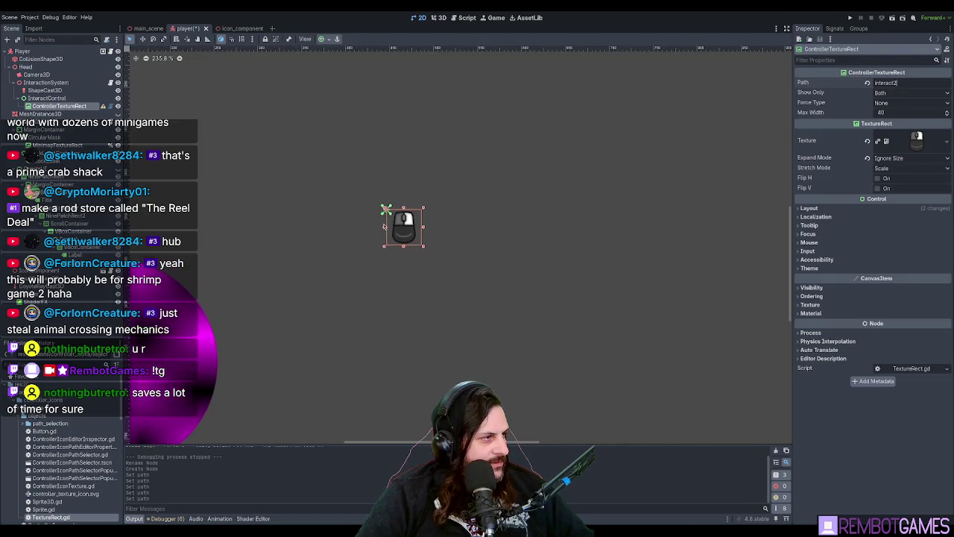
# - Add an HBoxContainer under InteractControl and reparent ControllerTextureRect into it
pyautogui.click(51, 97)
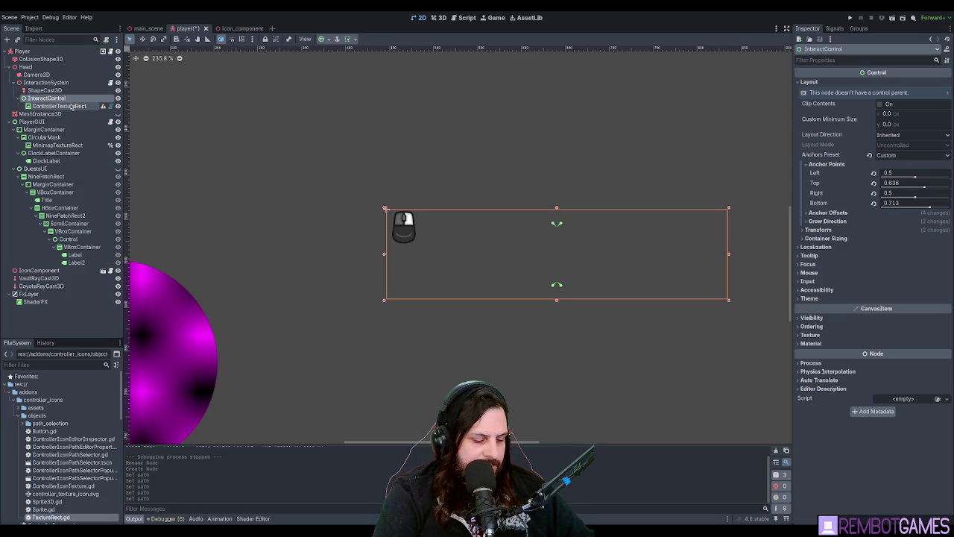
pyautogui.click(71, 106)
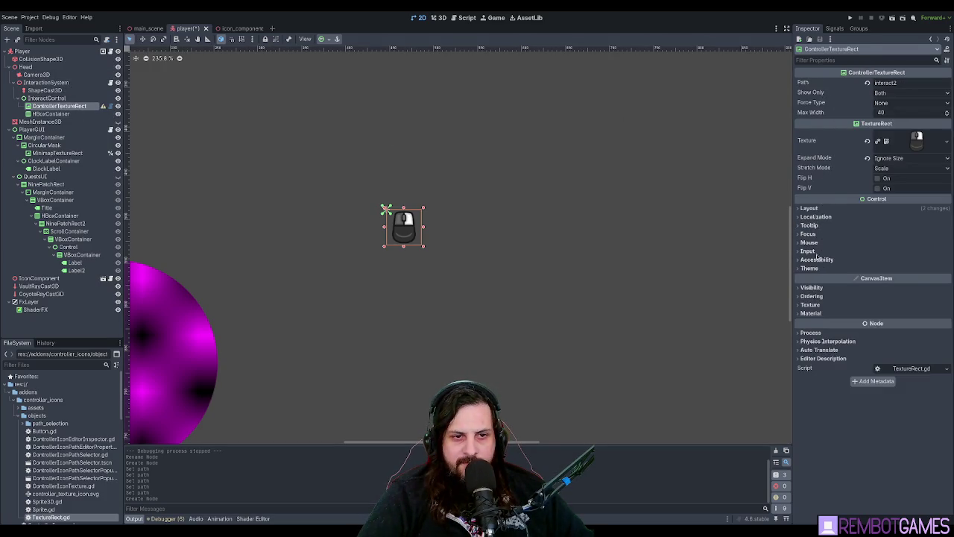
pyautogui.click(810, 304)
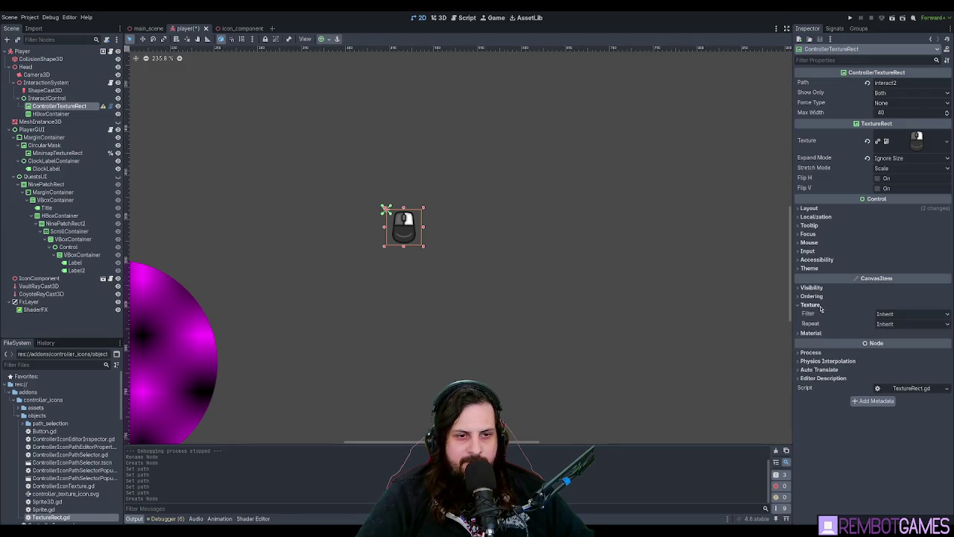
pyautogui.click(810, 304)
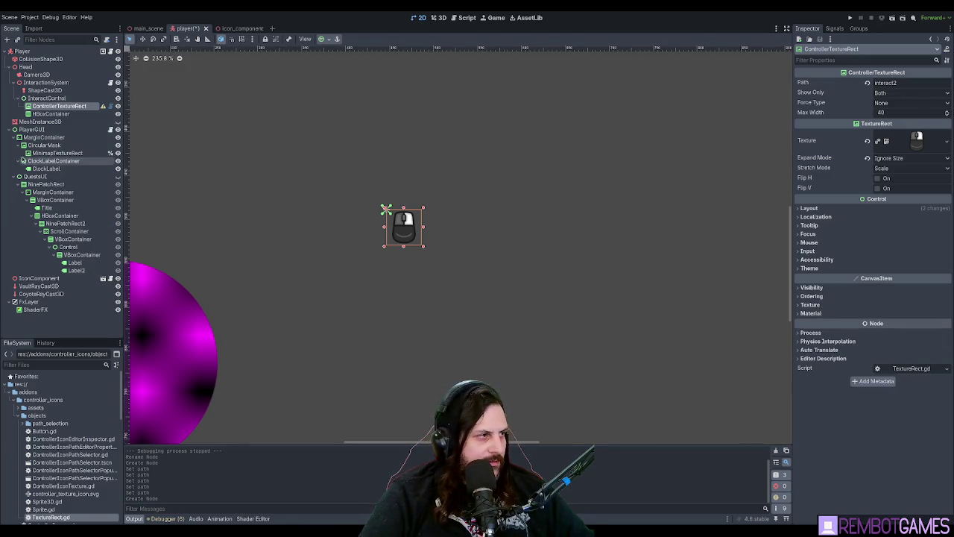
pyautogui.moveTo(42, 110); pyautogui.dragTo(50, 115)
pyautogui.click(49, 108)
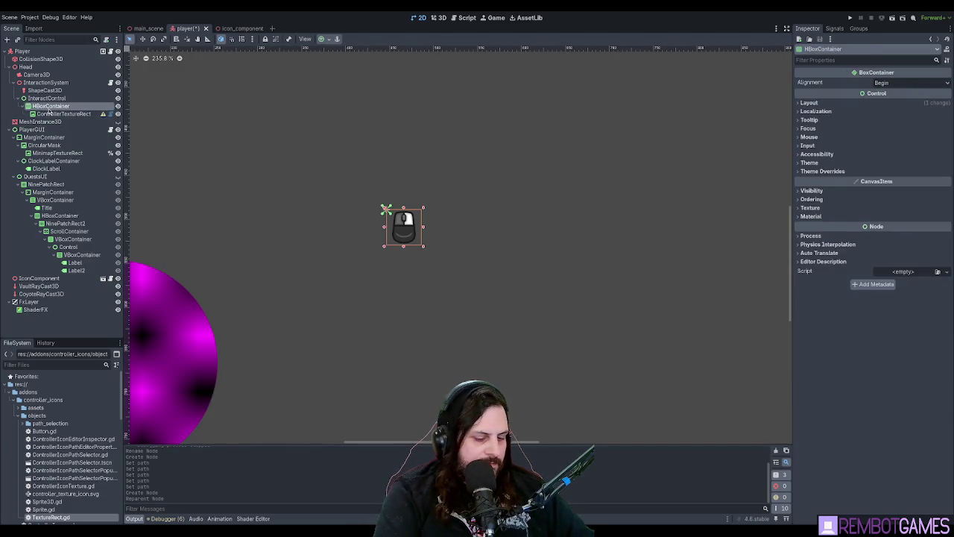
# - Add a Label to the HBoxContainer with the text 'Grab'
pyautogui.hotkey('ctrl', 'a')
pyautogui.press('Return')
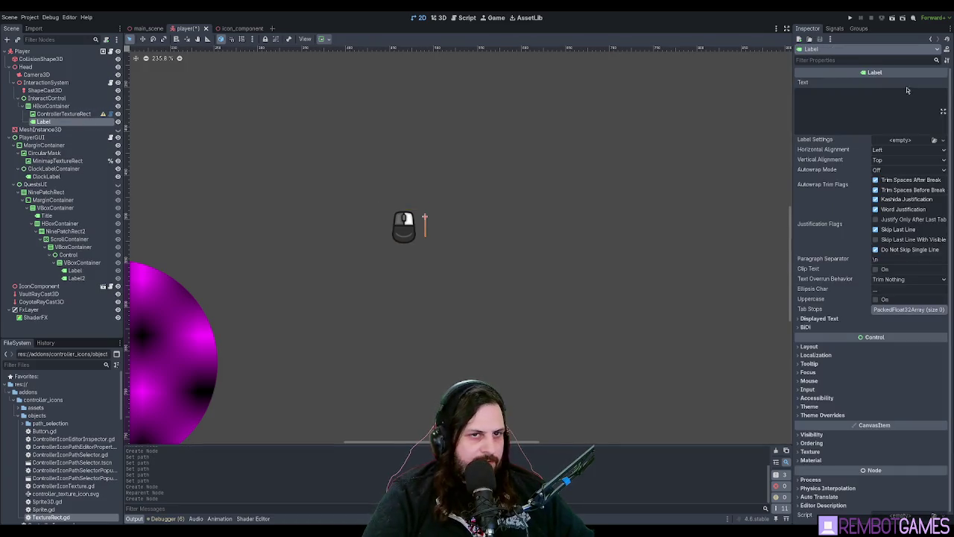
pyautogui.click(884, 103)
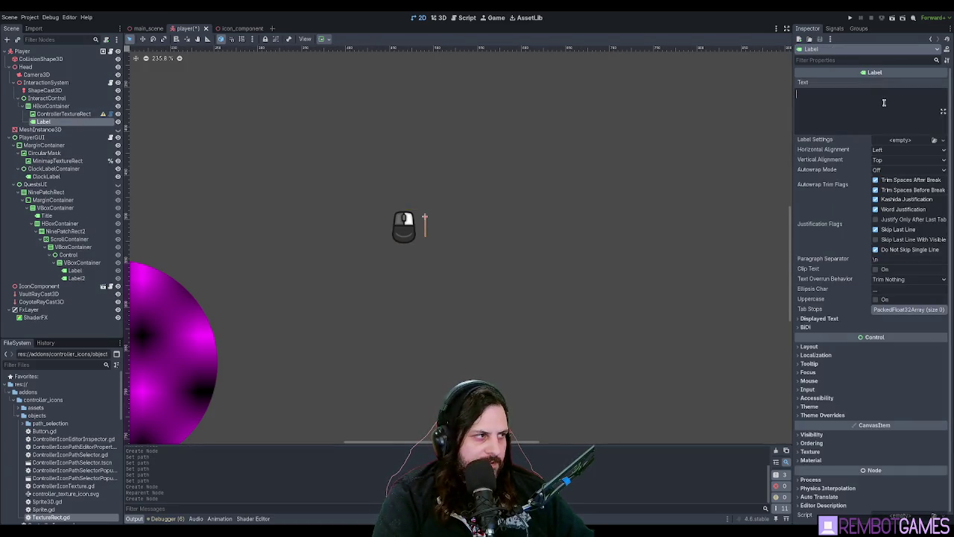
pyautogui.write('Gra')
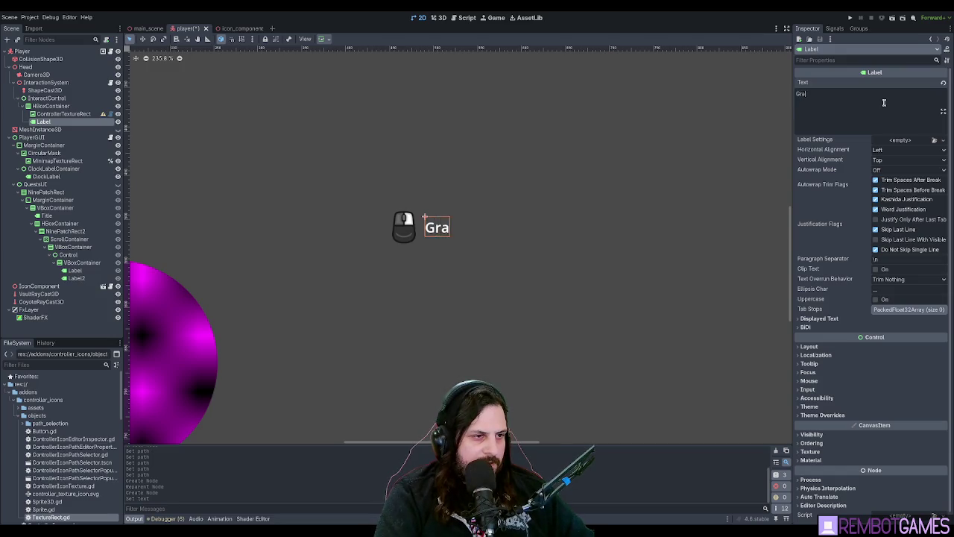
pyautogui.press('BackSpace')
pyautogui.press('BackSpace')
pyautogui.press('BackSpace')
pyautogui.write('Kno')
pyautogui.press('BackSpace')
pyautogui.press('BackSpace')
pyautogui.press('BackSpace')
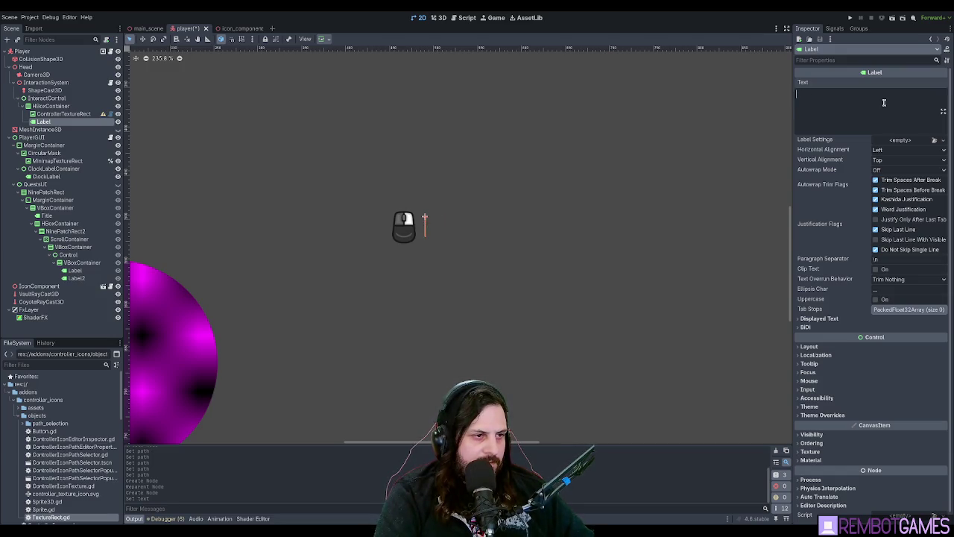
pyautogui.write('Grave')
pyautogui.press('BackSpace')
pyautogui.press('BackSpace')
pyautogui.write('b')
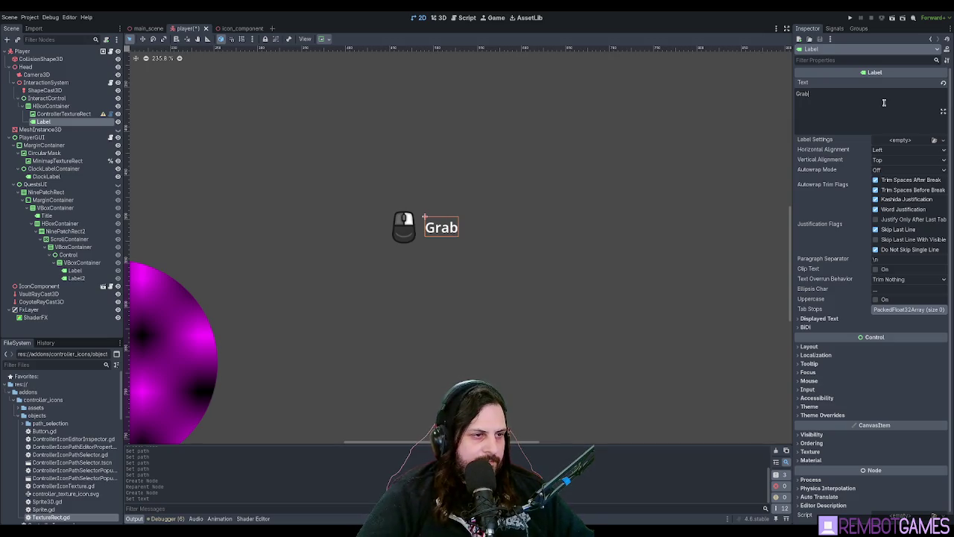
pyautogui.scroll(-1, 884, 102)
pyautogui.scroll(-5, 501, 224)
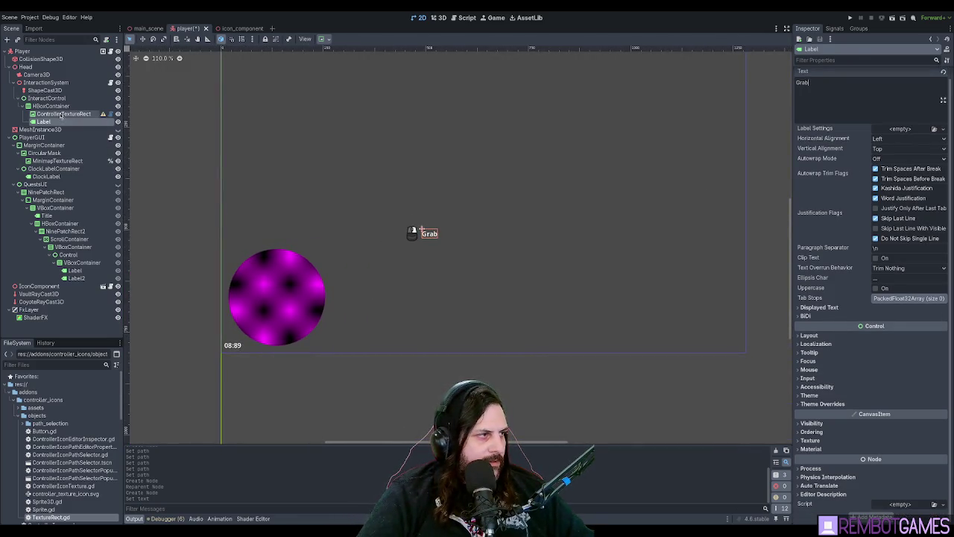
# - Add a second HBoxContainer under InteractControl, placed above the first one
pyautogui.click(26, 108)
pyautogui.click(24, 107)
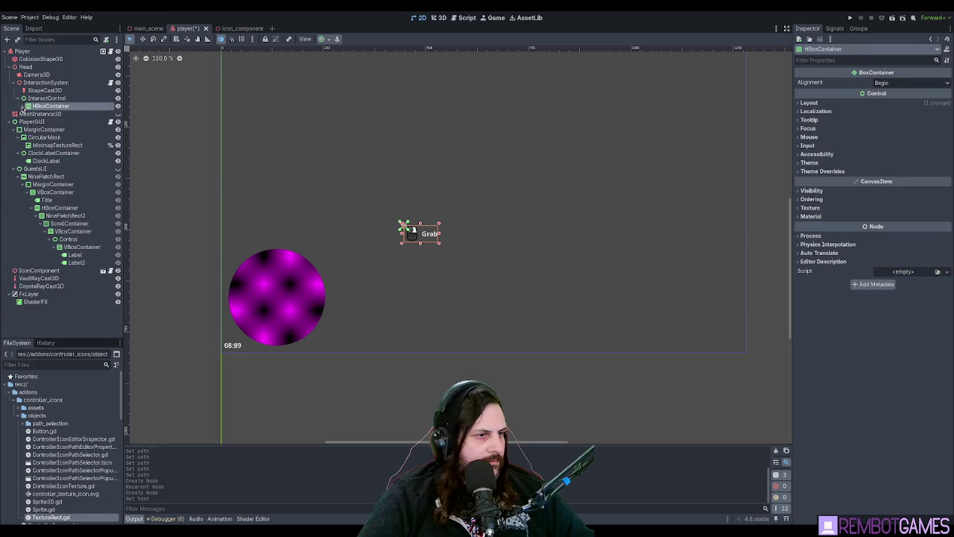
pyautogui.click(24, 106)
pyautogui.click(42, 99)
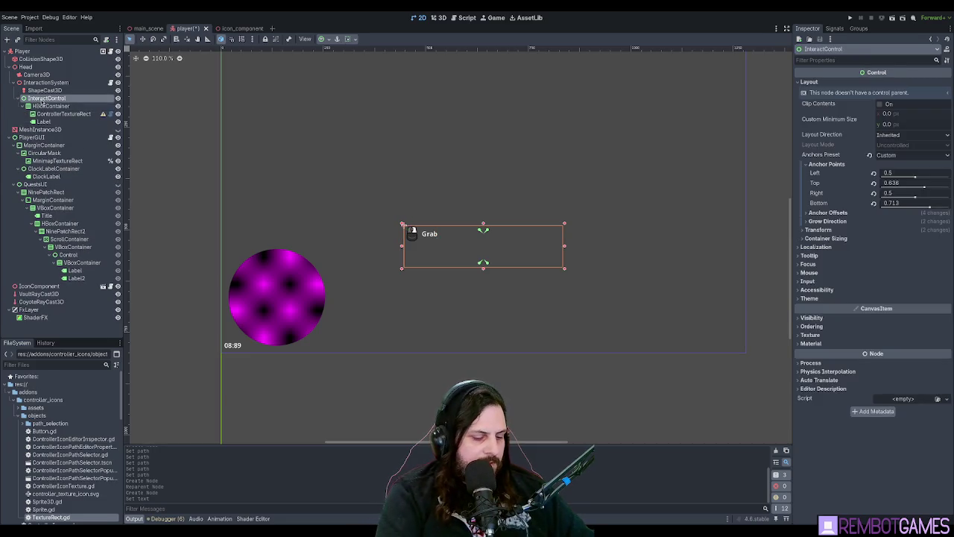
pyautogui.hotkey('ctrl', 'v')
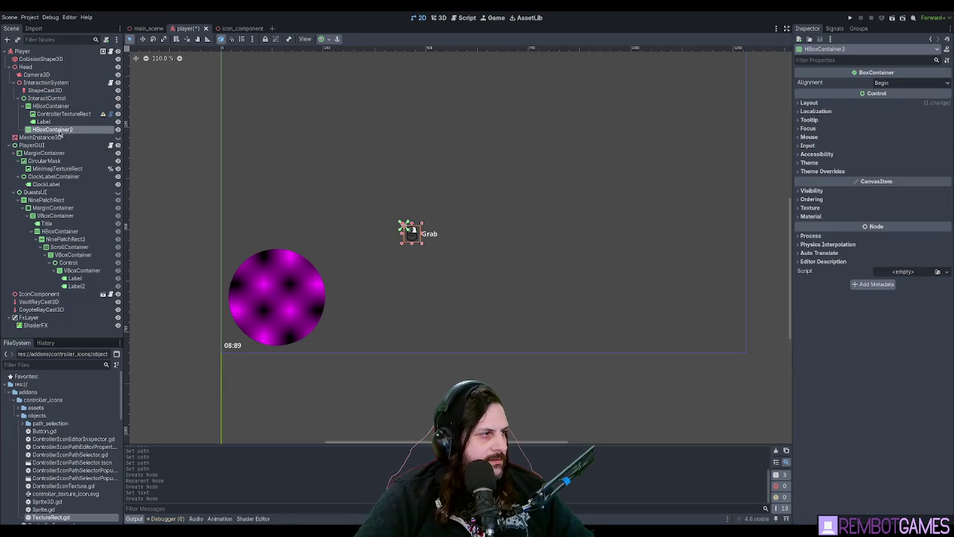
pyautogui.moveTo(58, 130); pyautogui.dragTo(62, 105)
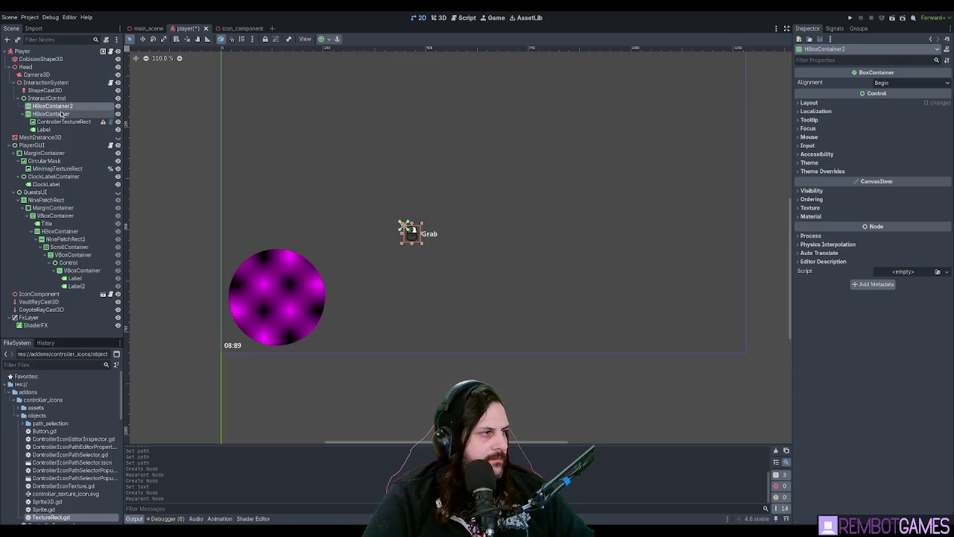
# - Rename the new container Interact1 and the original one Interact2
pyautogui.write('Interact1')
pyautogui.press('Return')
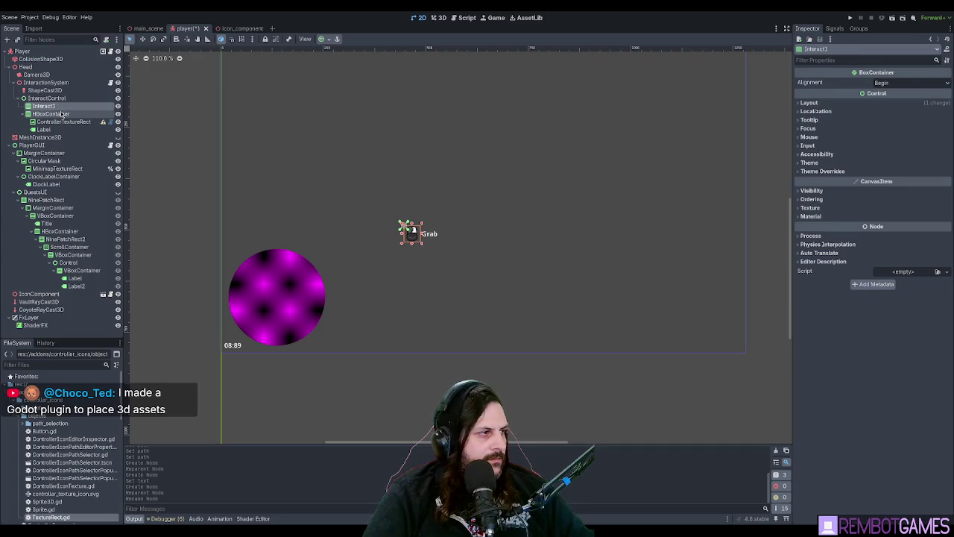
pyautogui.click(62, 114)
pyautogui.doubleClick(62, 114)
pyautogui.write('Interact2')
pyautogui.press('Return')
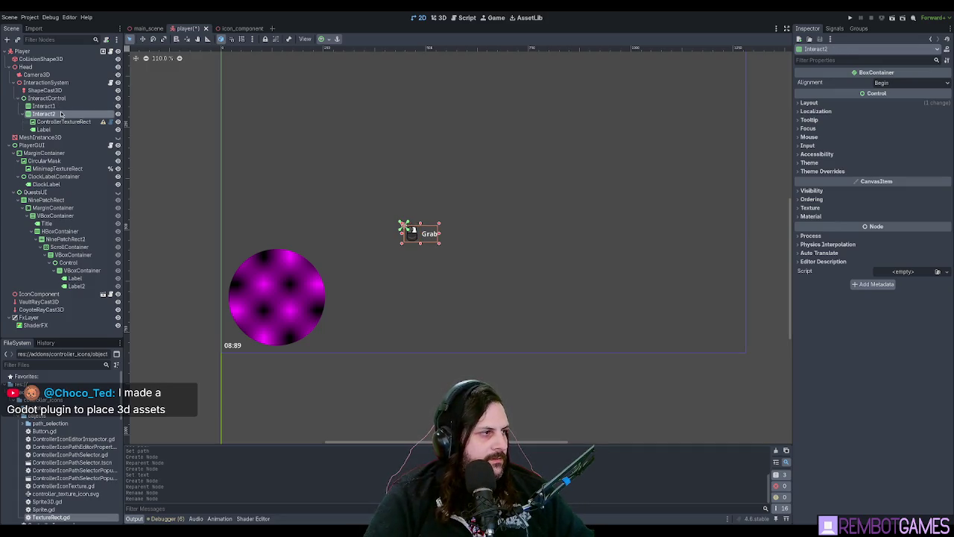
# - Duplicate the ControllerTextureRect and Grab Label and move the copies into Interact1
pyautogui.click(63, 122)
pyautogui.keyDown('ctrl'); pyautogui.click(47, 129); pyautogui.keyUp('ctrl')
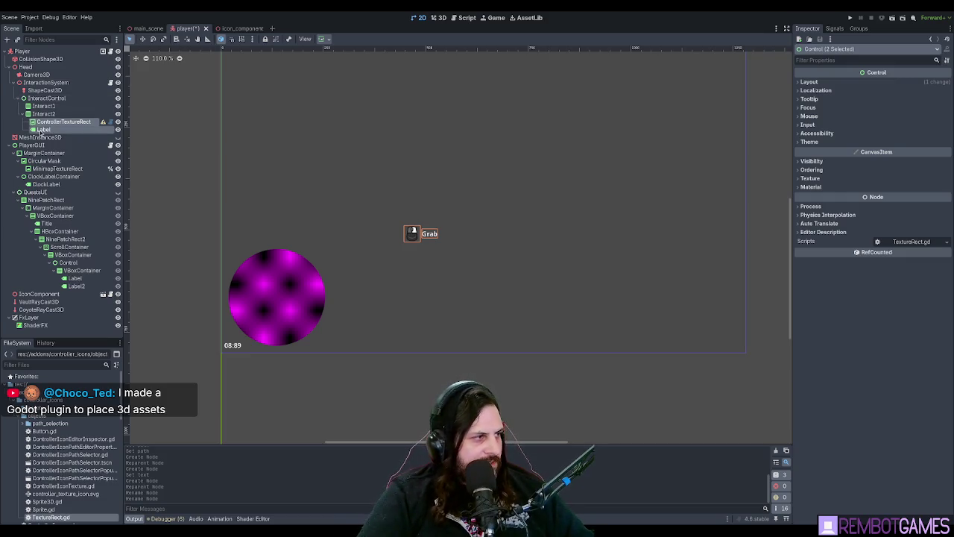
pyautogui.moveTo(41, 110); pyautogui.dragTo(43, 107)
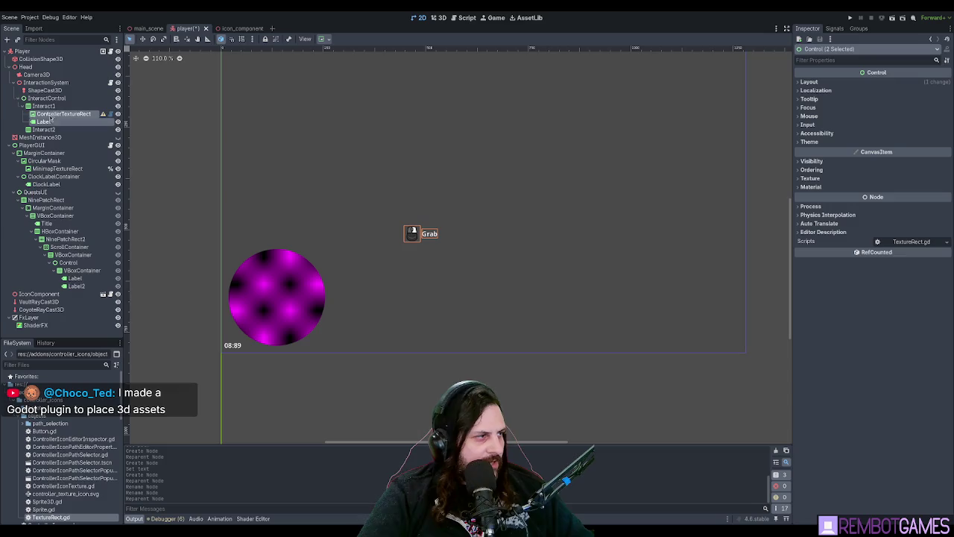
pyautogui.hotkey('ctrl', 'z')
pyautogui.hotkey('ctrl', 'z')
pyautogui.click(48, 122)
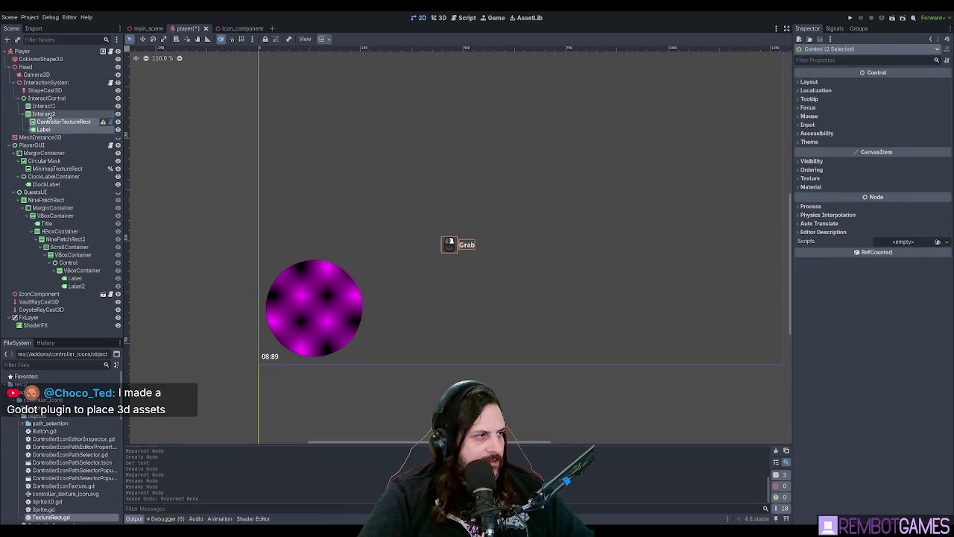
pyautogui.hotkey('ctrl', 'shift', 'z')
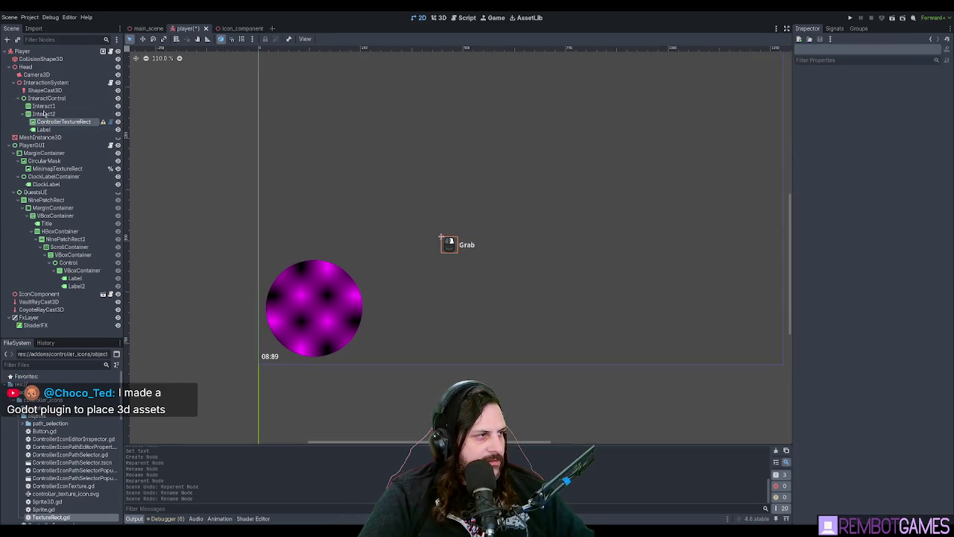
pyautogui.moveTo(46, 130); pyautogui.dragTo(50, 106)
pyautogui.hotkey('ctrl', 'z')
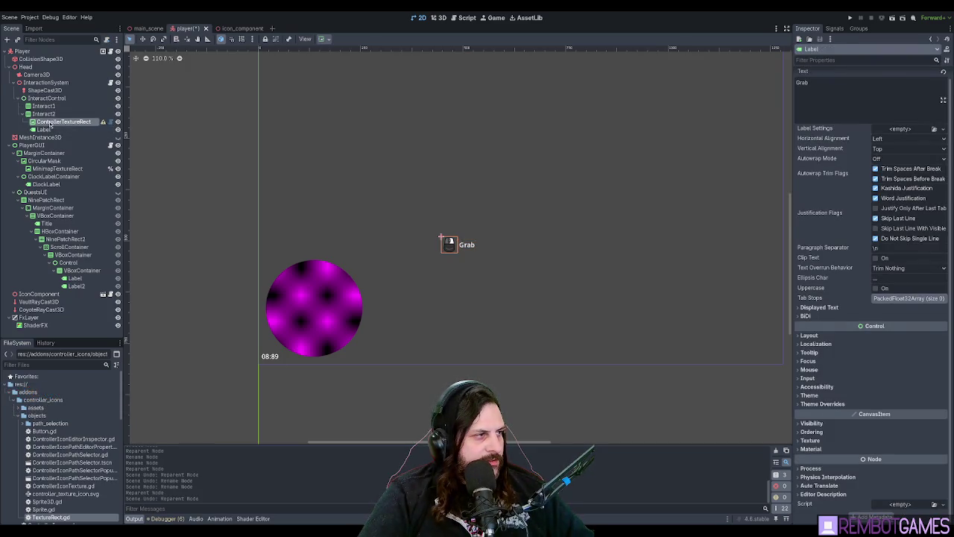
pyautogui.moveTo(47, 127); pyautogui.dragTo(47, 122)
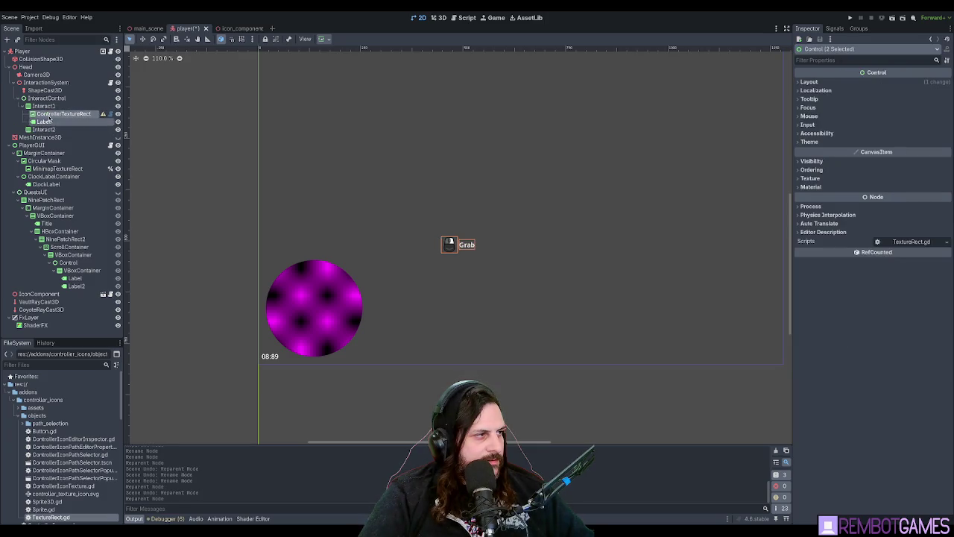
pyautogui.hotkey('ctrl', 'z')
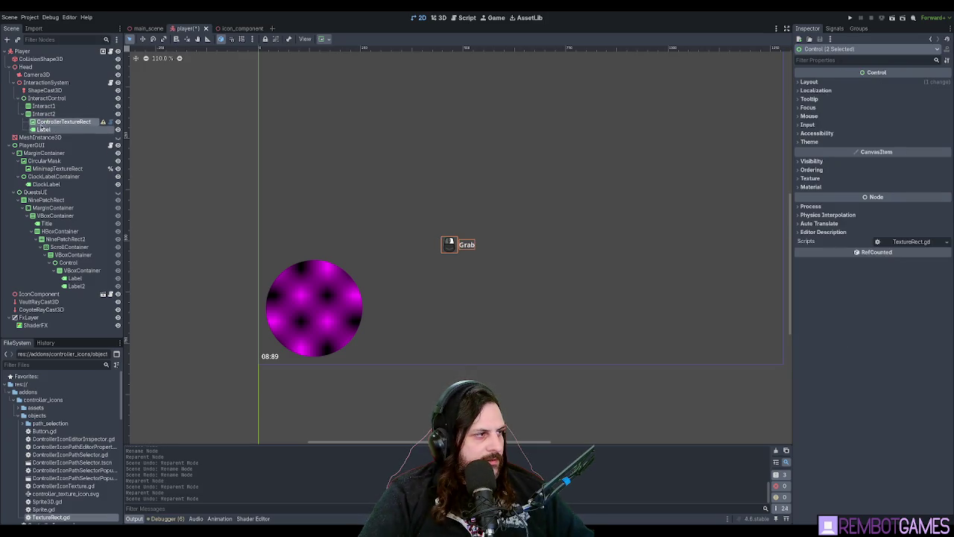
pyautogui.hotkey('ctrl', 'd')
pyautogui.moveTo(43, 137); pyautogui.dragTo(46, 107)
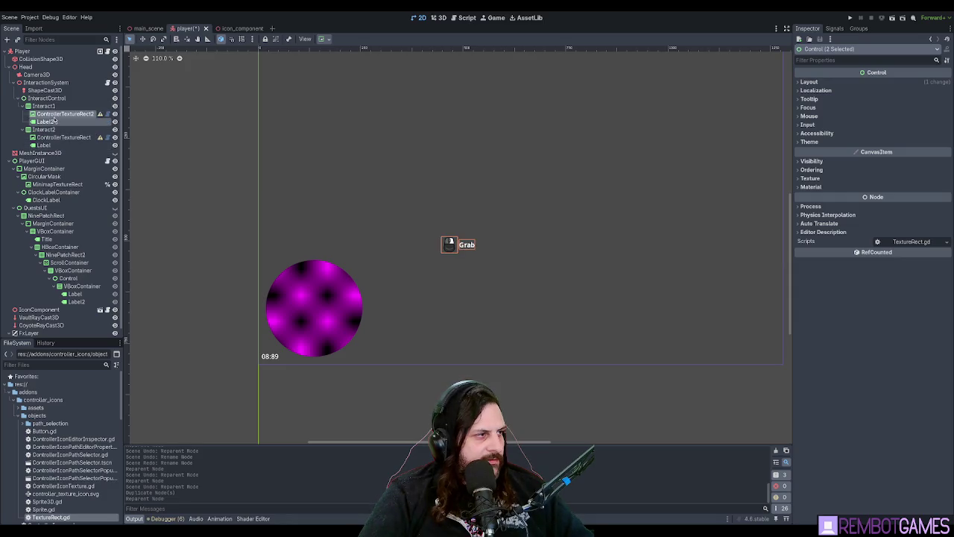
# - Rename the copies back to Label and ControllerTextureRect by removing the trailing 2
pyautogui.doubleClick(54, 120)
pyautogui.press('BackSpace')
pyautogui.press('Return')
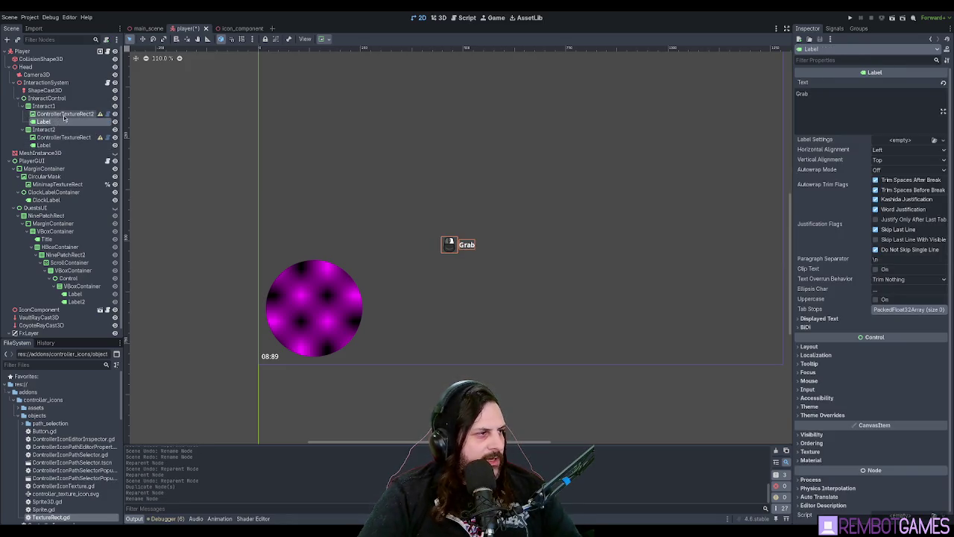
pyautogui.doubleClick(63, 114)
pyautogui.press('BackSpace')
pyautogui.press('Return')
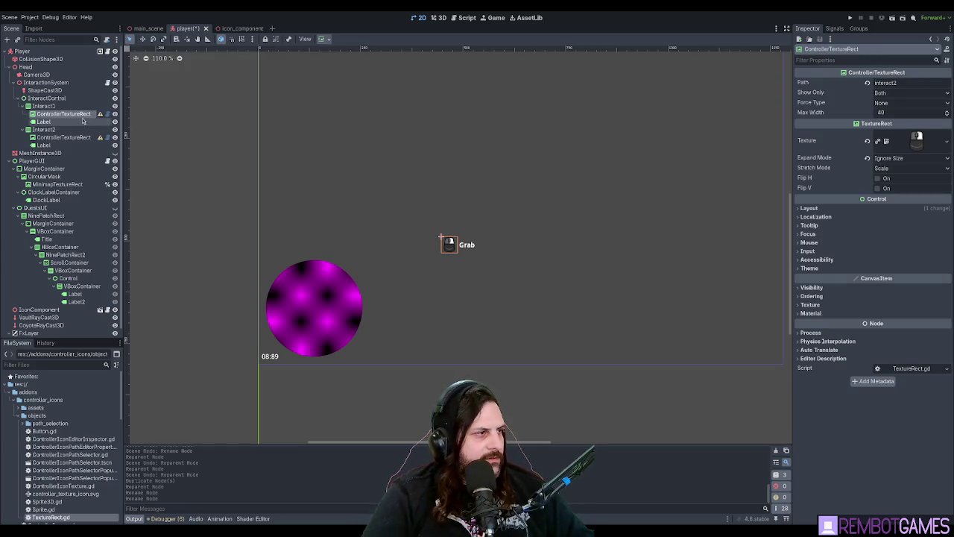
pyautogui.moveTo(431, 184); pyautogui.dragTo(376, 188)
pyautogui.click(54, 108)
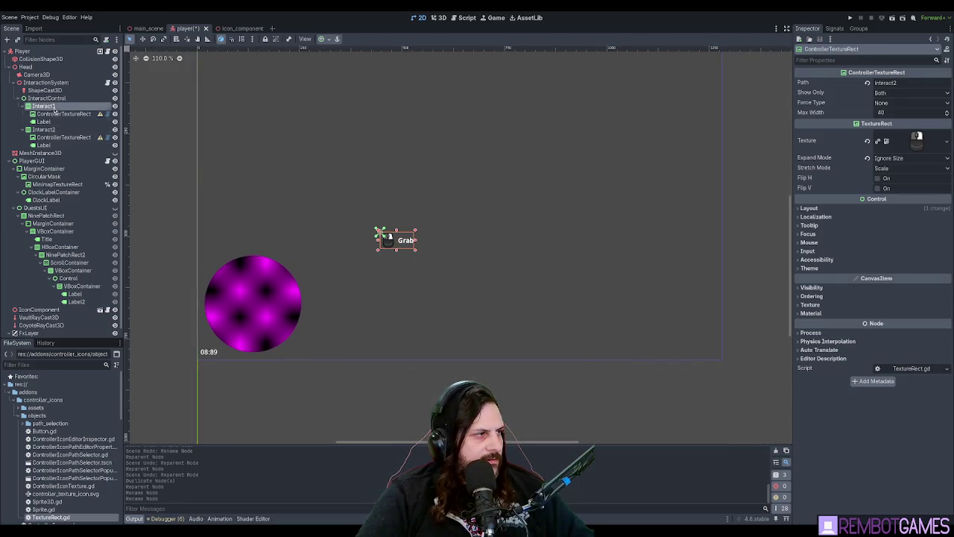
pyautogui.click(43, 130)
pyautogui.keyDown('ctrl'); pyautogui.click(47, 110); pyautogui.keyUp('ctrl')
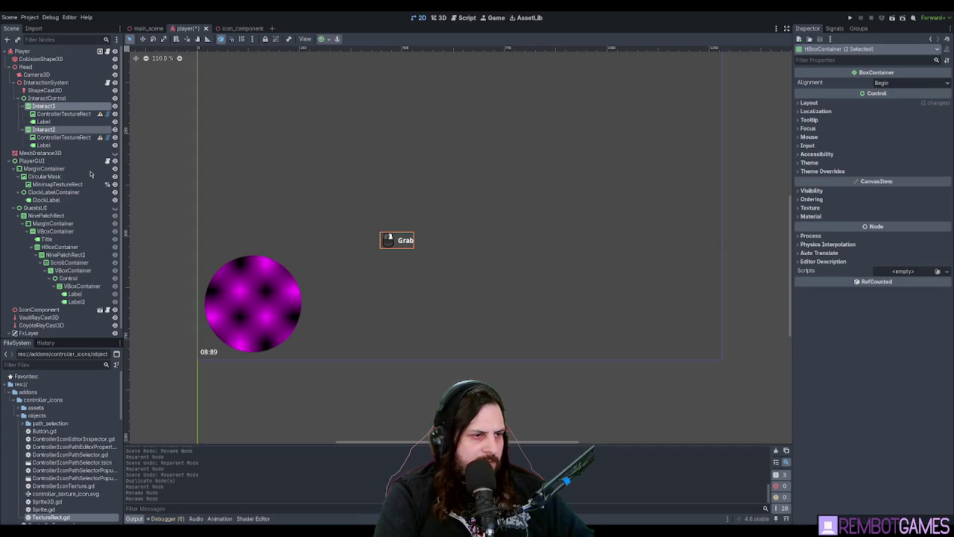
# - Change Interact1's mouse-icon Path from interact2 to interact1
pyautogui.scroll(-3, 440, 233)
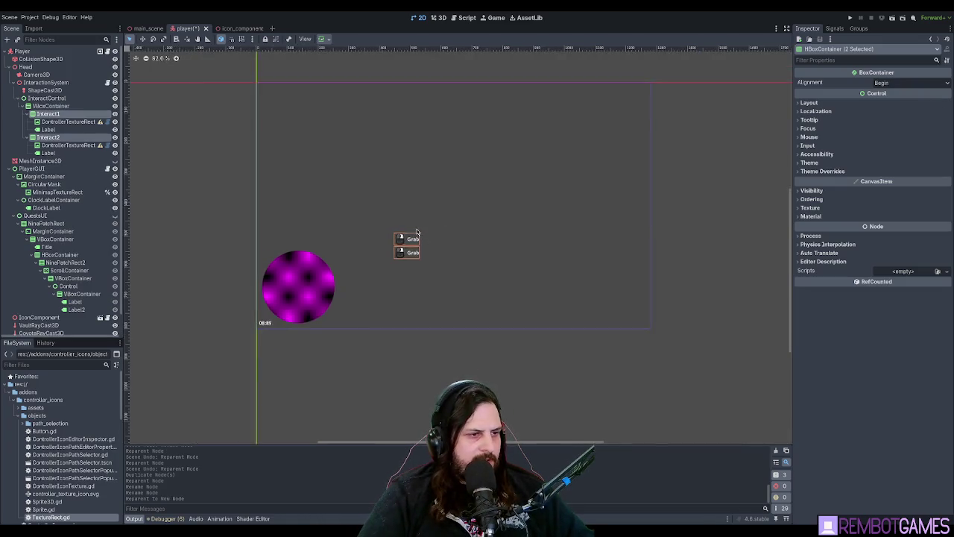
pyautogui.scroll(4, 416, 233)
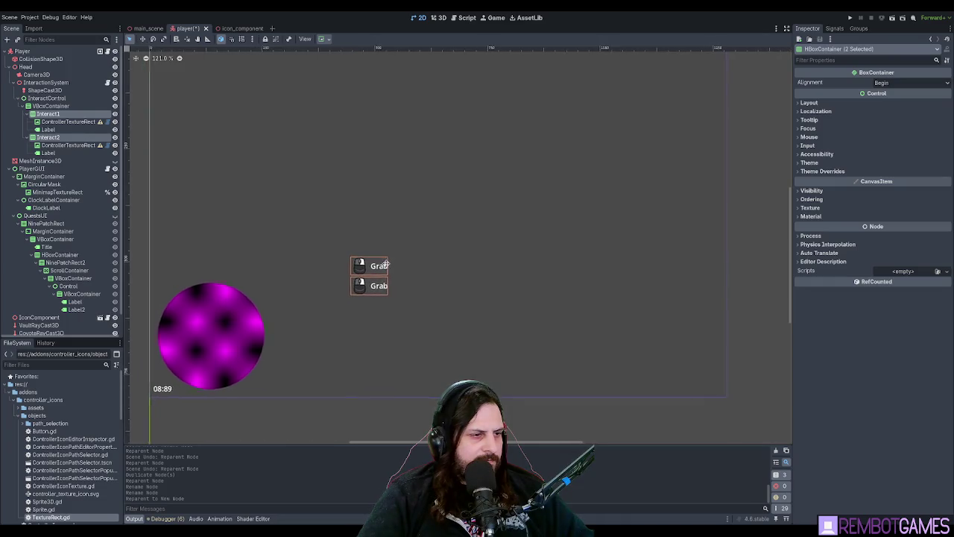
pyautogui.click(67, 144)
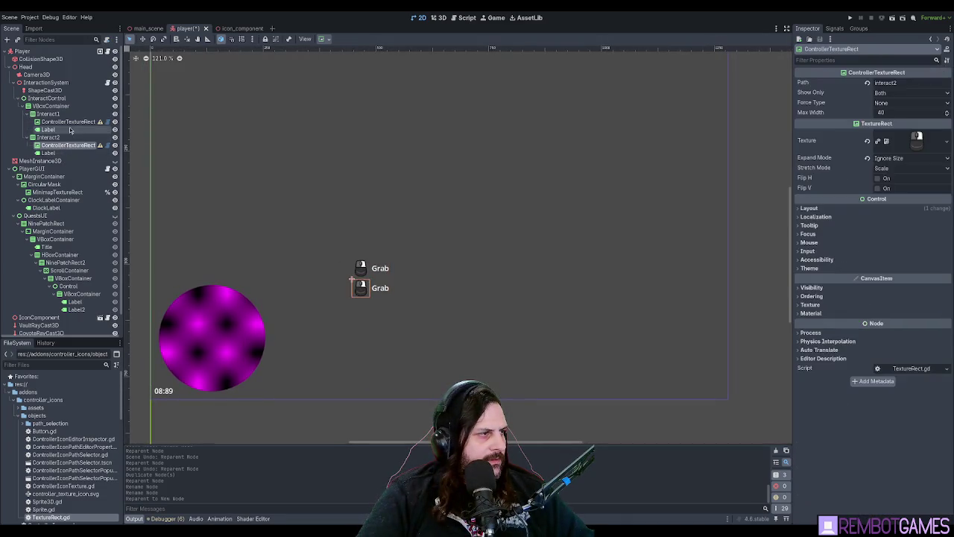
pyautogui.moveTo(124, 131); pyautogui.dragTo(131, 130)
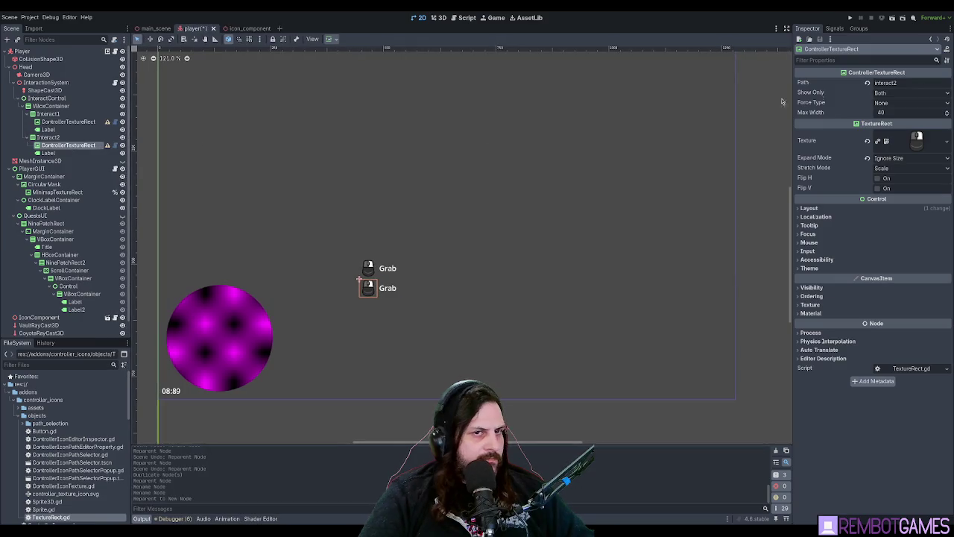
pyautogui.press('Up')
pyautogui.press('Up')
pyautogui.press('Up')
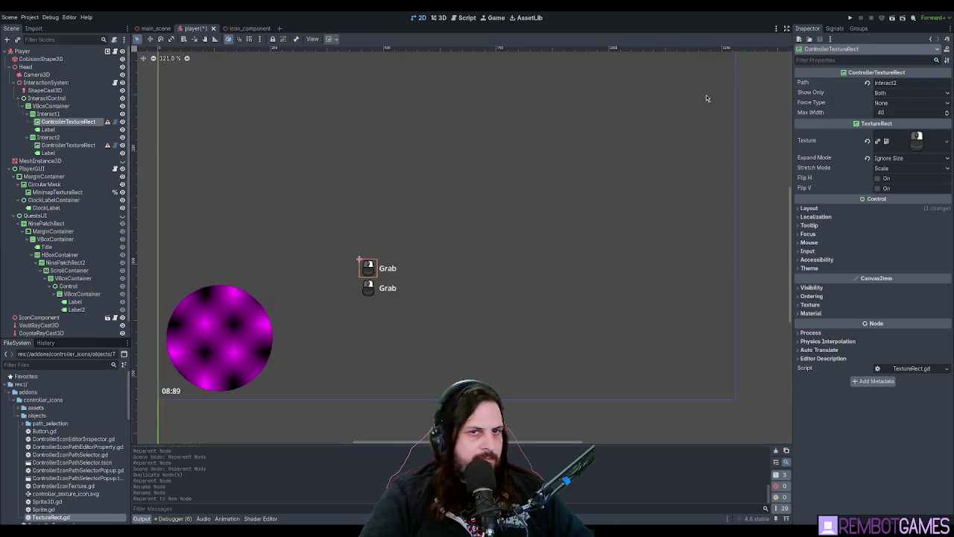
pyautogui.press('BackSpace')
pyautogui.write('1')
pyautogui.press('Return')
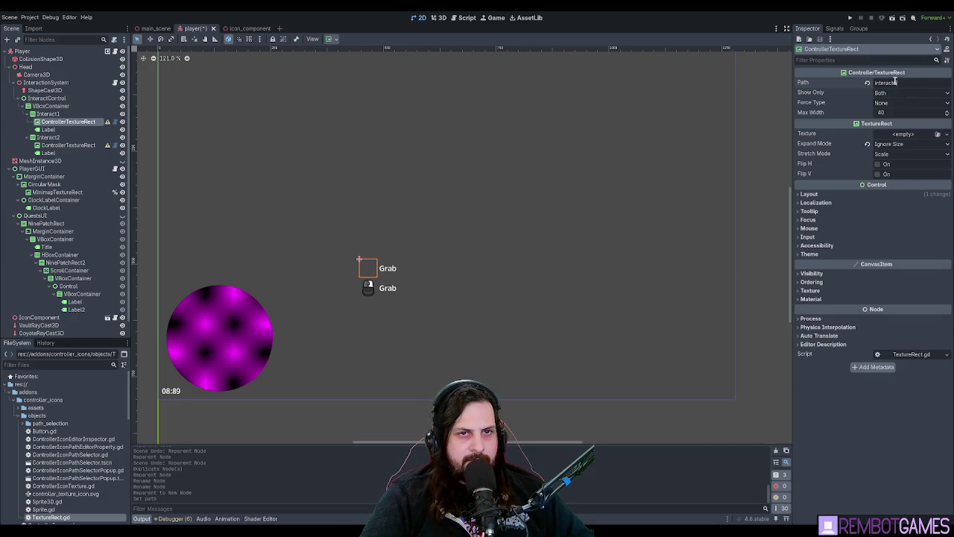
# - Save the player scene and open the Asset Library
pyautogui.click(49, 138)
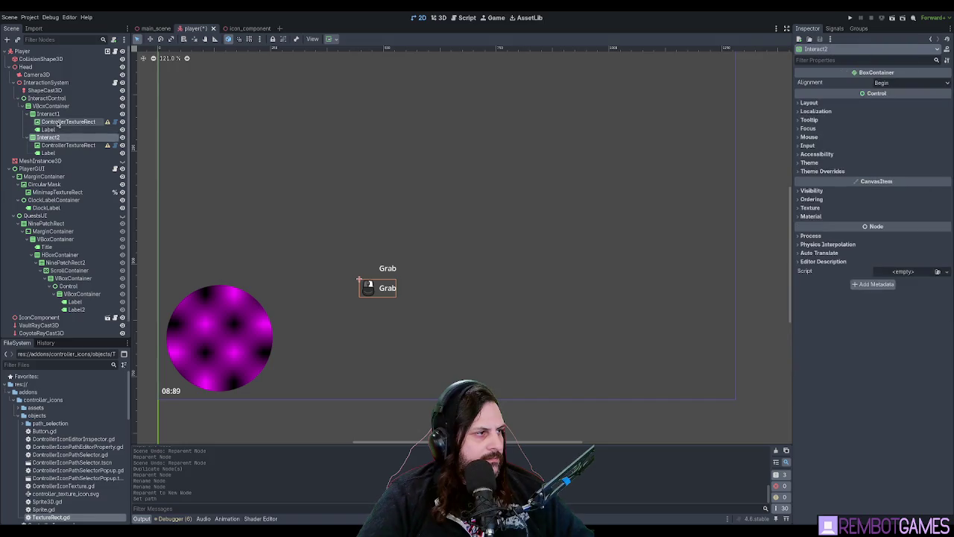
pyautogui.click(58, 123)
pyautogui.click(63, 144)
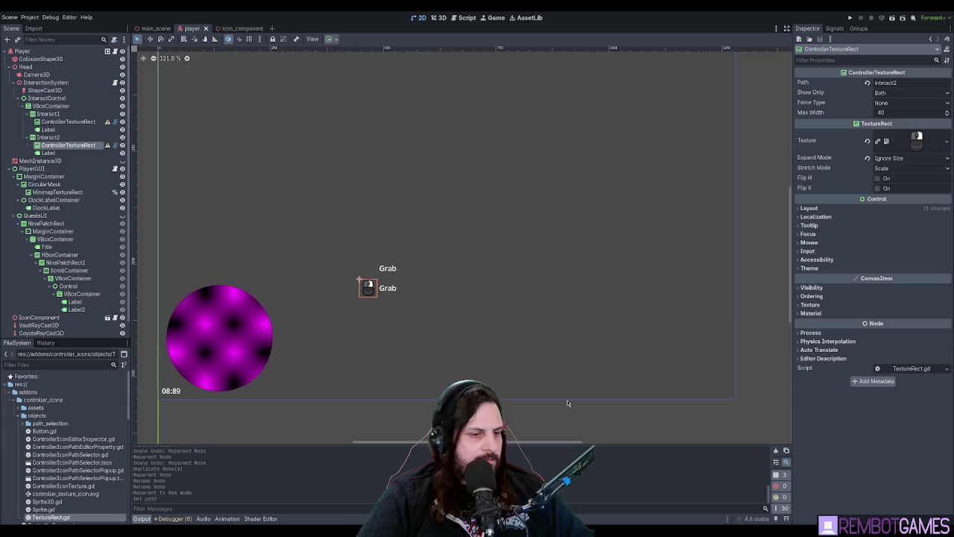
pyautogui.click(64, 122)
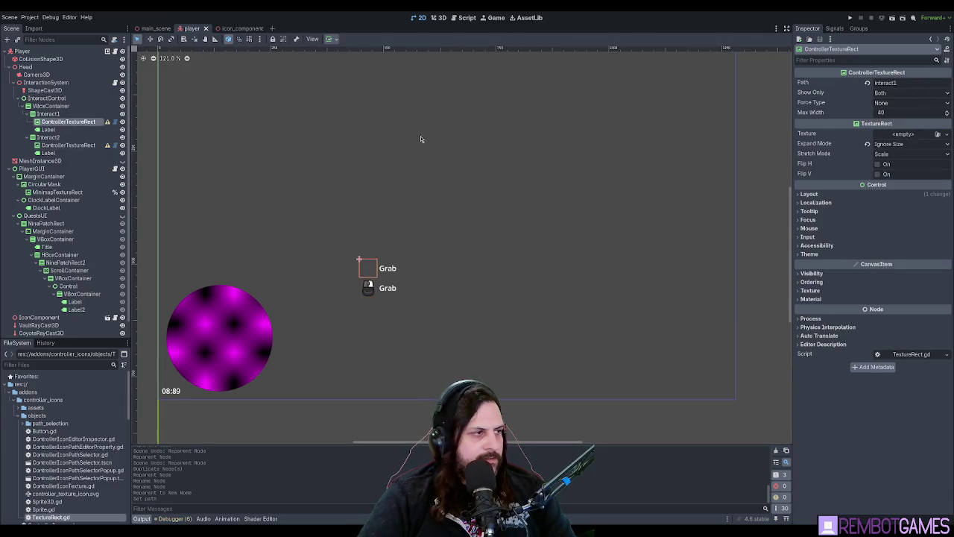
pyautogui.hotkey('ctrl', 's')
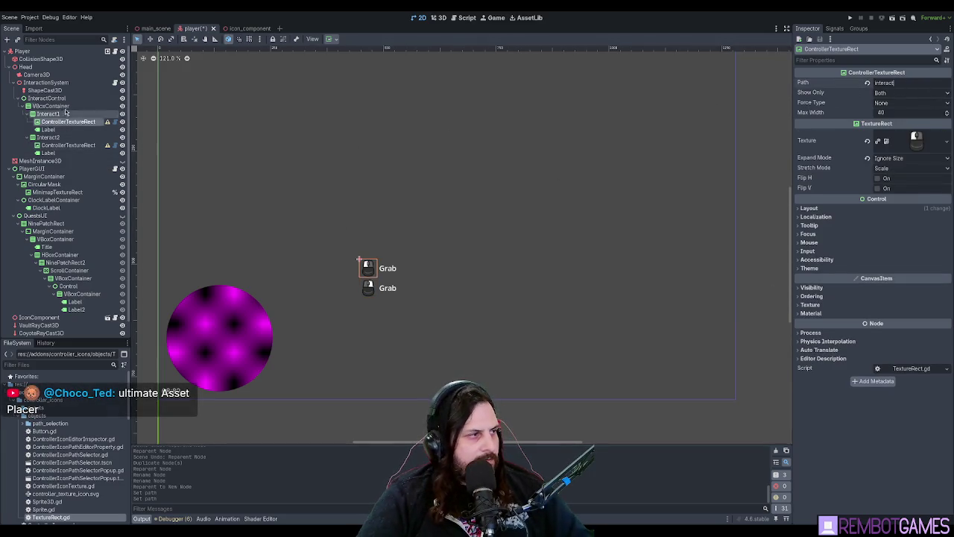
pyautogui.click(527, 18)
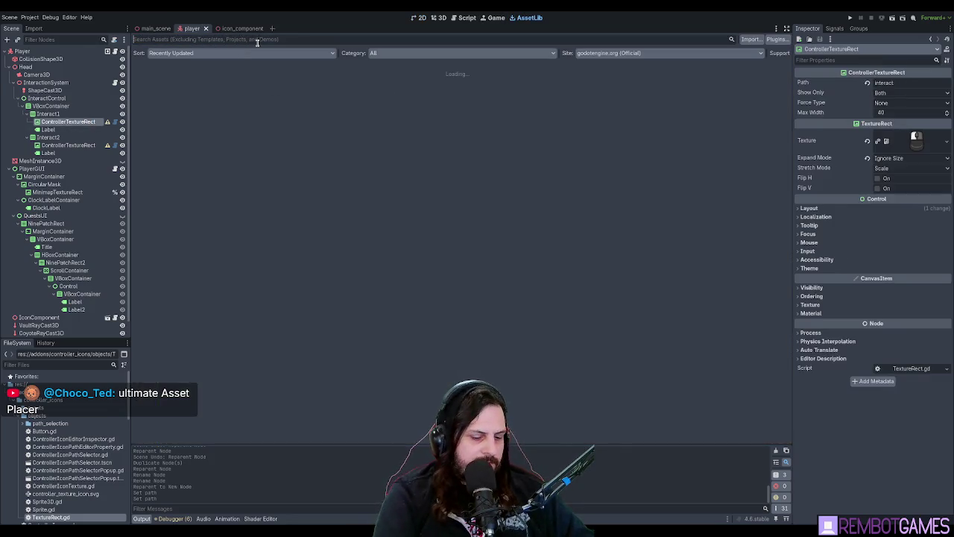
# - Search the Asset Library for 'ultimate asset placer', clear the query, and return to the 2D view
pyautogui.write('ultimate asset')
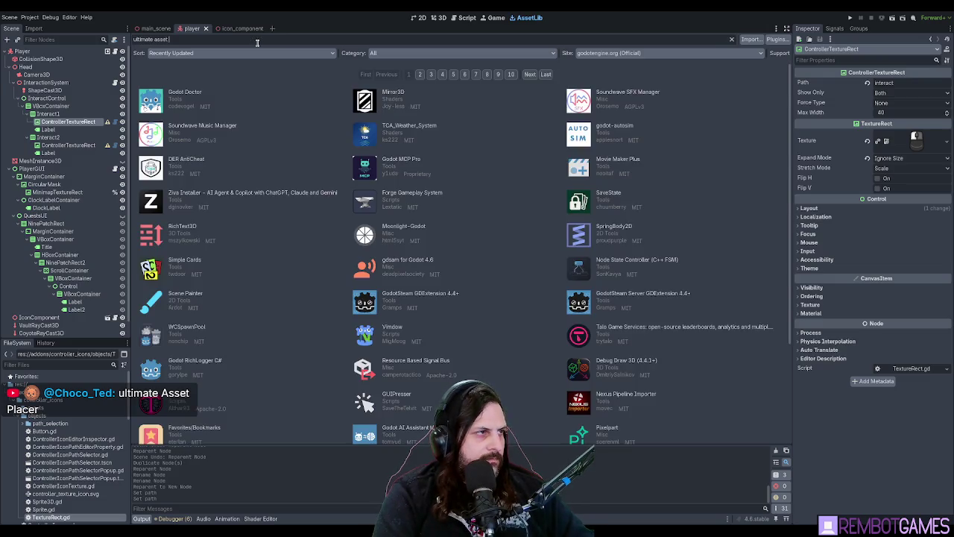
pyautogui.write(' placer')
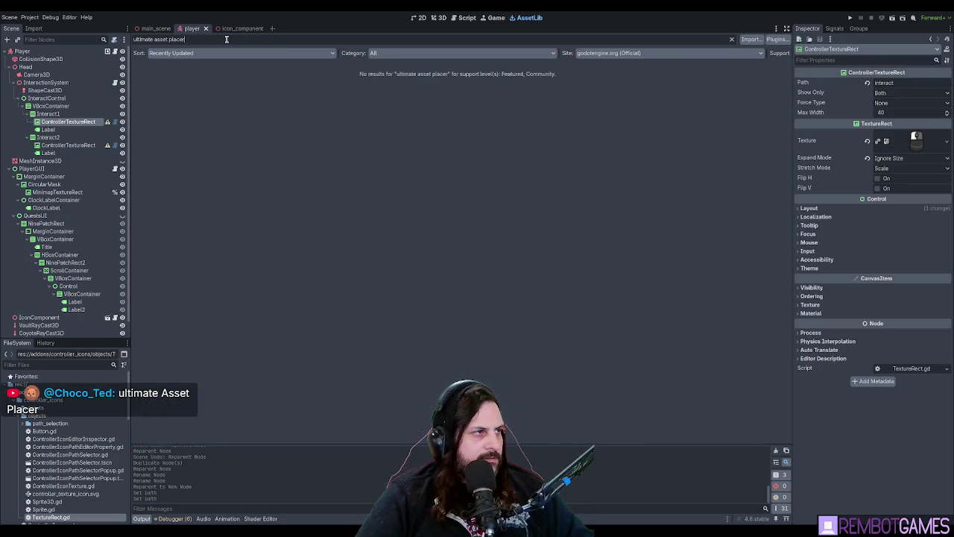
pyautogui.tripleClick(226, 39)
pyautogui.press('BackSpace')
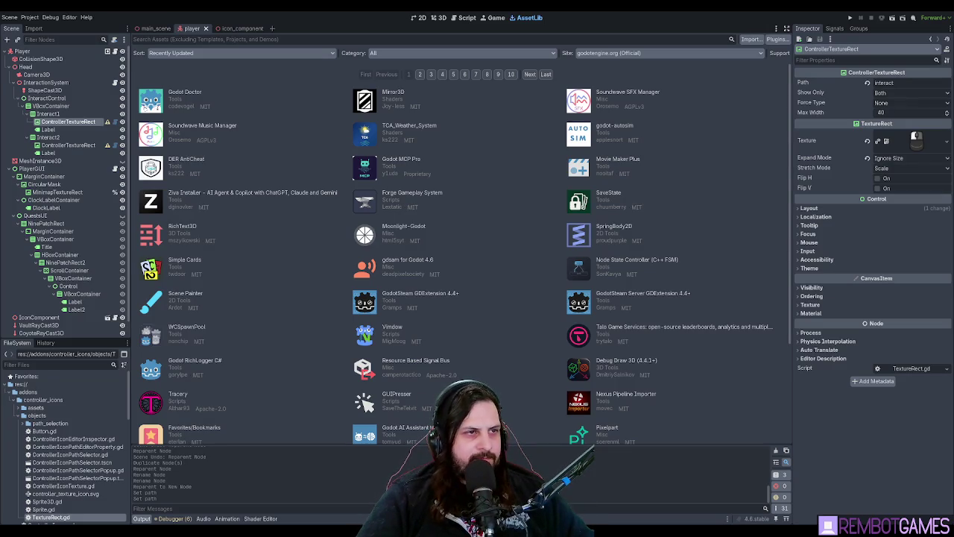
pyautogui.click(418, 17)
pyautogui.scroll(3, 369, 183)
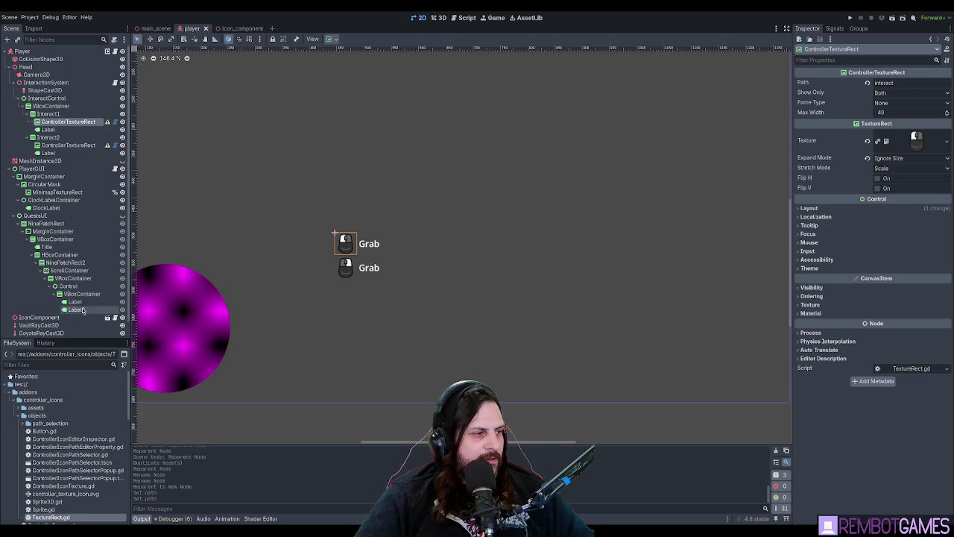
# - Change Interact2's Label text from 'Grab' to 'Grabber'
pyautogui.click(59, 154)
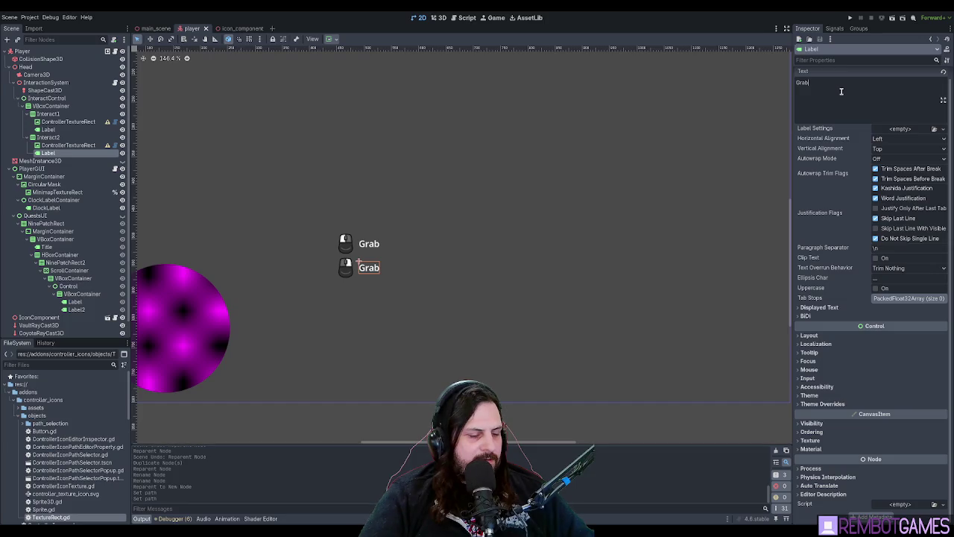
pyautogui.write('er')
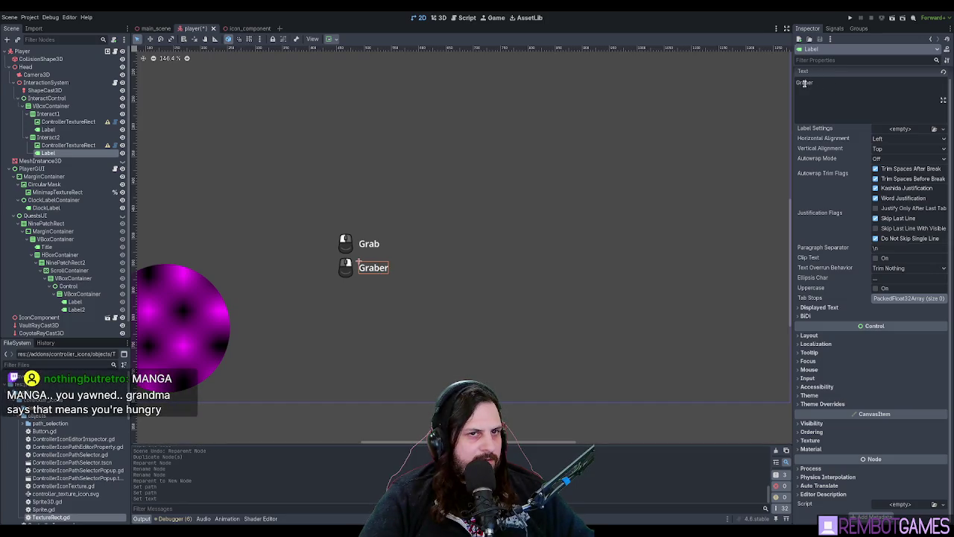
pyautogui.write('b')
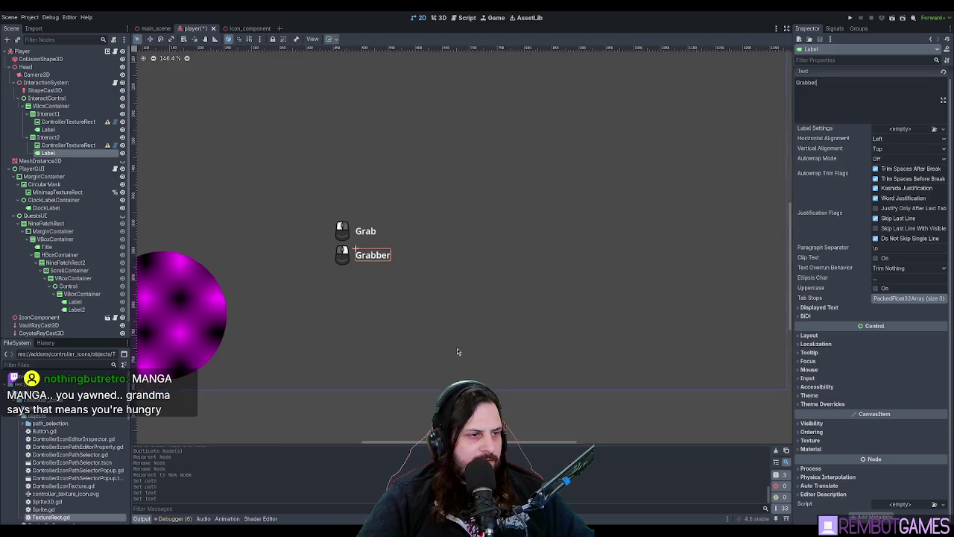
pyautogui.click(457, 348)
pyautogui.moveTo(460, 251); pyautogui.dragTo(461, 260)
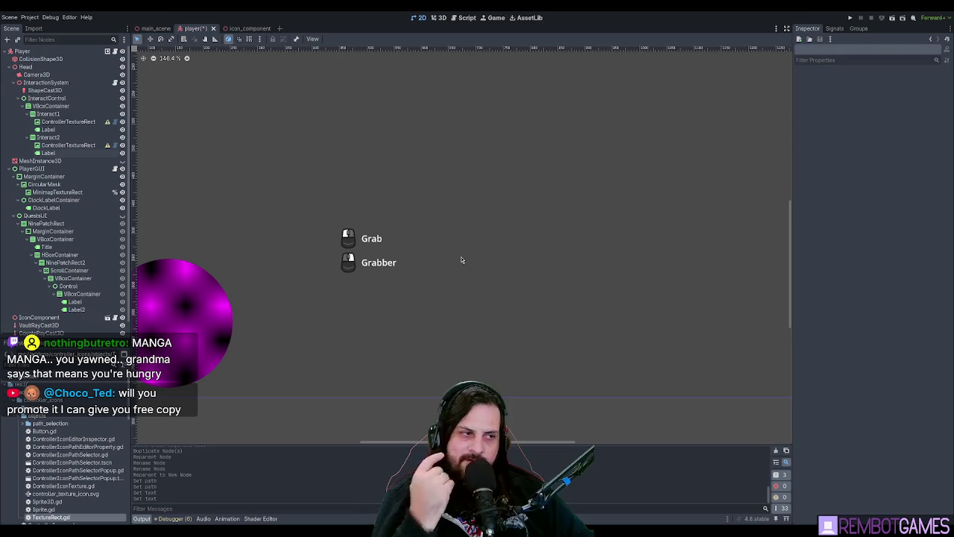
pyautogui.scroll(3, 461, 260)
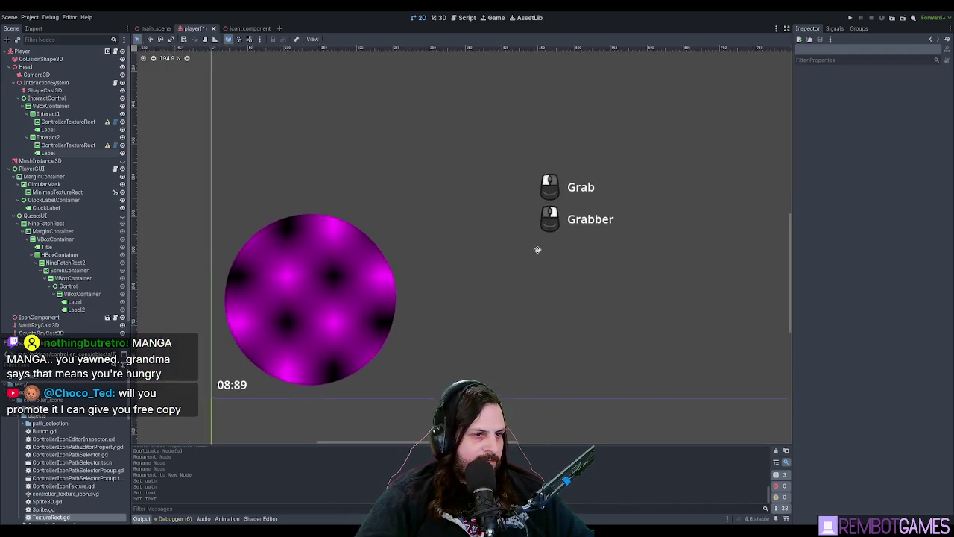
pyautogui.scroll(2, 532, 269)
pyautogui.scroll(-3, 497, 273)
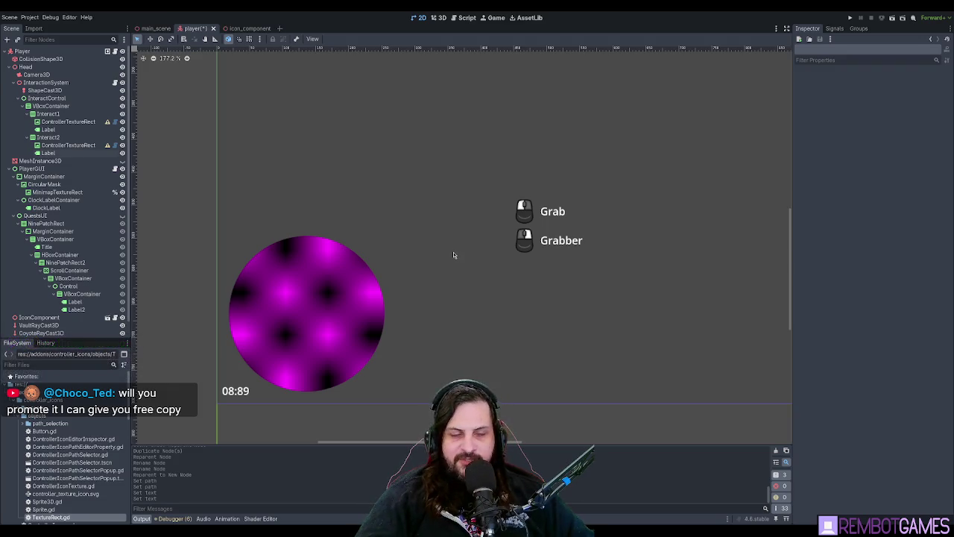
pyautogui.moveTo(435, 232)
pyautogui.mouseDown()
pyautogui.moveTo(409, 213)
pyautogui.moveTo(429, 242)
pyautogui.moveTo(476, 234)
pyautogui.moveTo(371, 245)
pyautogui.mouseUp()
pyautogui.scroll(-3, 324, 326)
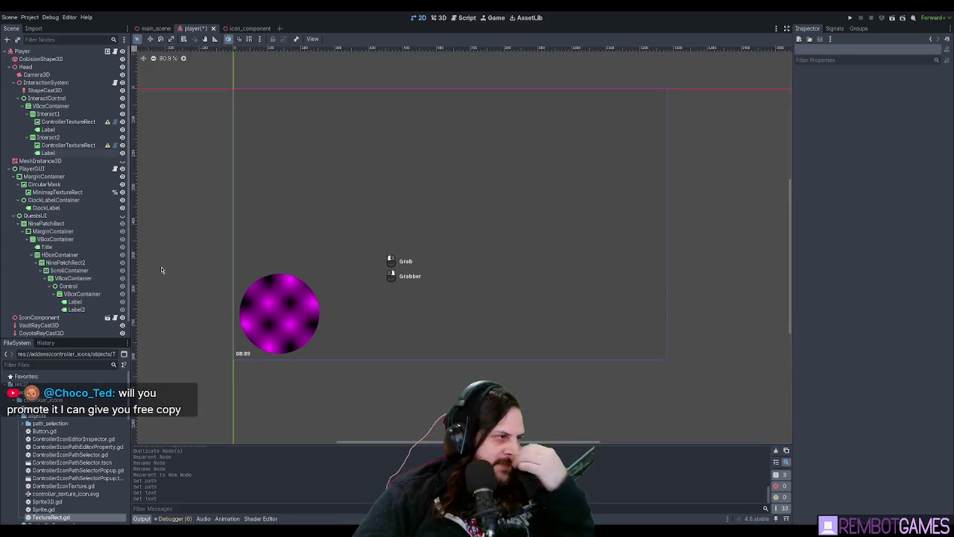
# - Select the VBoxContainer and expand its Theme Overrides > Constants in the Inspector
pyautogui.click(34, 169)
pyautogui.click(50, 106)
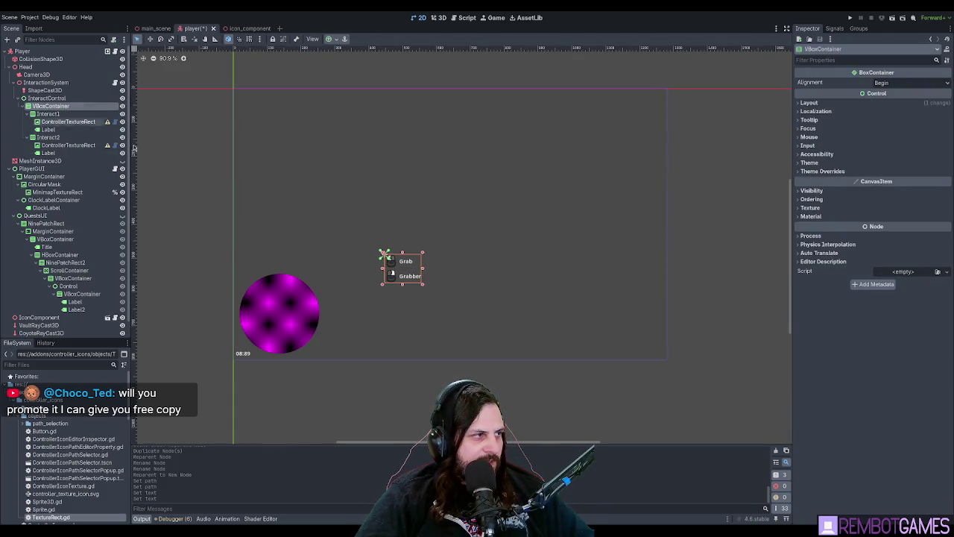
pyautogui.scroll(6, 469, 195)
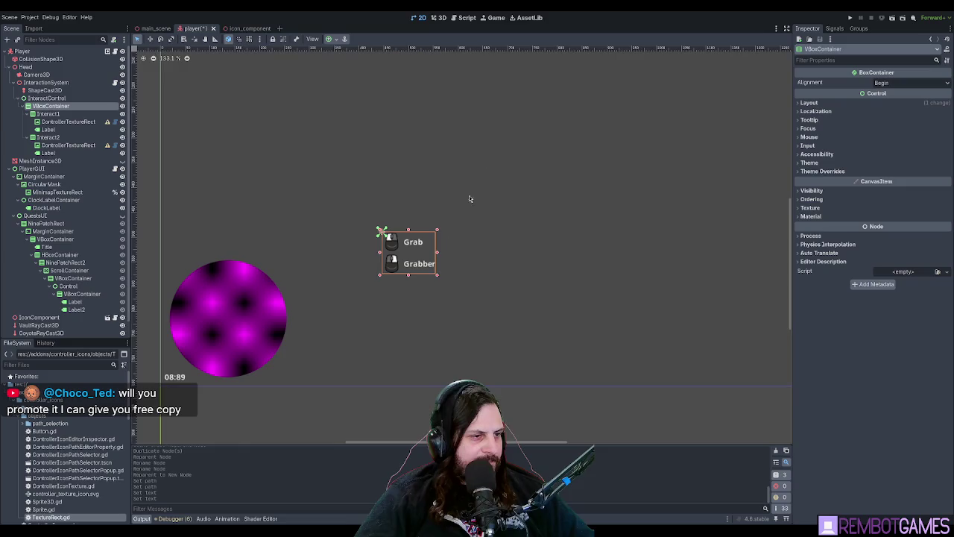
pyautogui.click(810, 103)
pyautogui.click(816, 184)
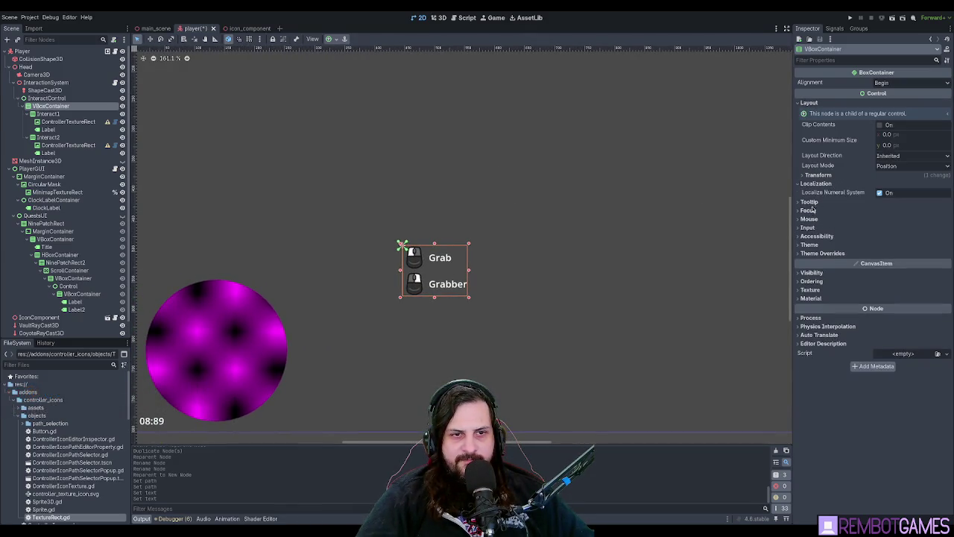
pyautogui.click(810, 202)
pyautogui.click(827, 202)
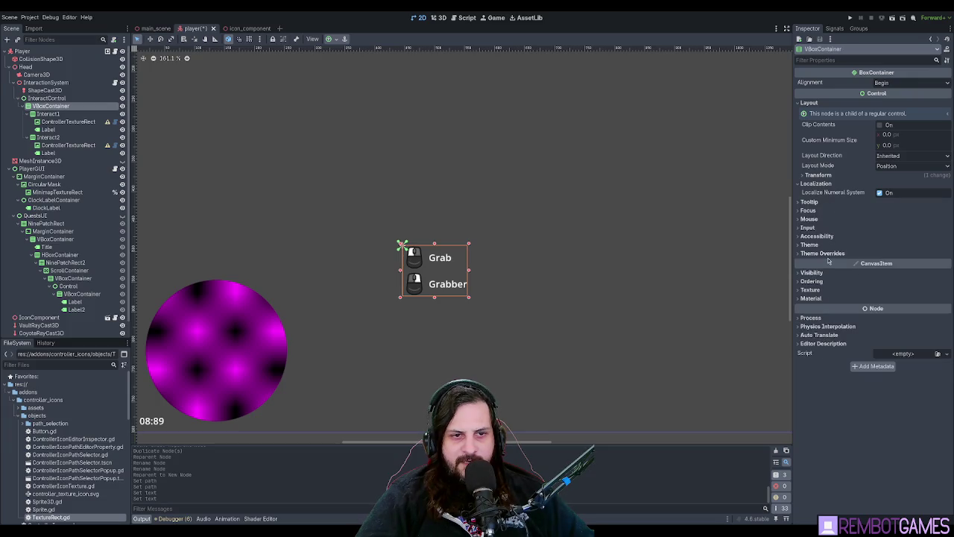
pyautogui.click(824, 253)
pyautogui.click(823, 255)
pyautogui.click(823, 255)
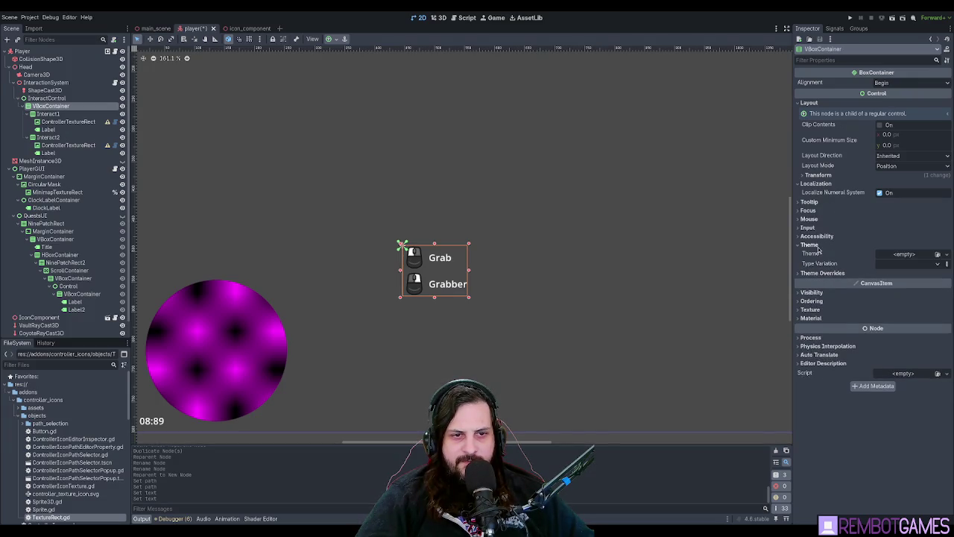
pyautogui.click(825, 257)
pyautogui.click(826, 258)
pyautogui.click(826, 262)
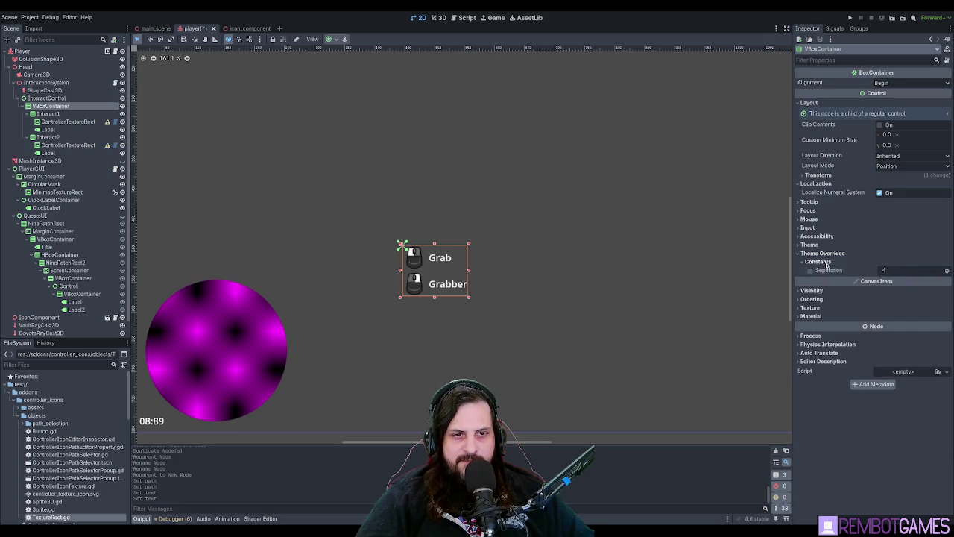
# - Enable the Separation override and set it to 32
pyautogui.click(811, 271)
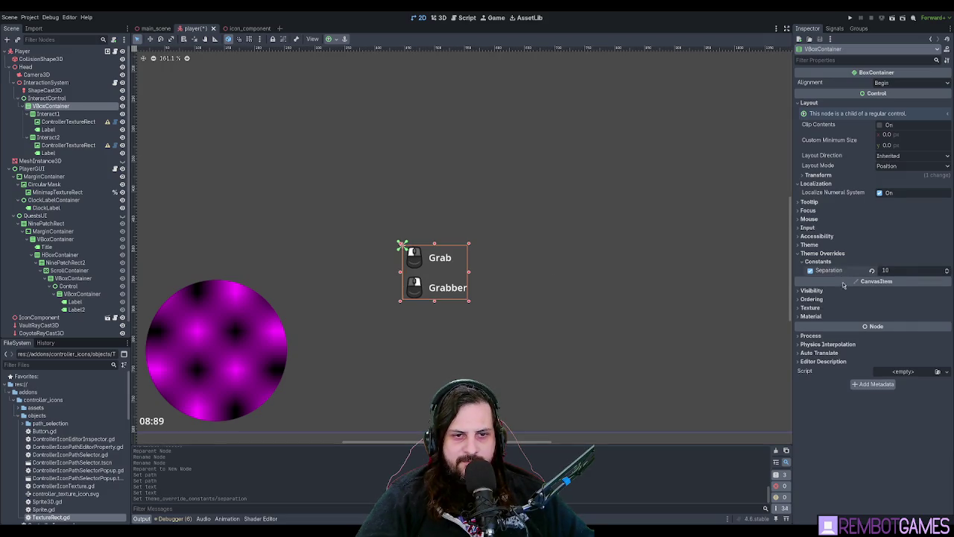
pyautogui.write('8')
pyautogui.press('Return')
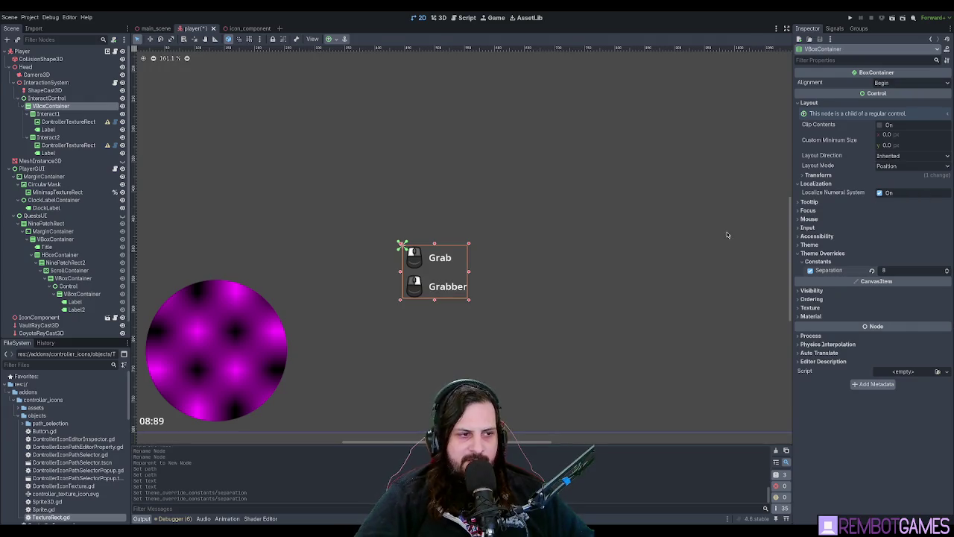
pyautogui.moveTo(575, 226)
pyautogui.mouseDown()
pyautogui.moveTo(609, 217)
pyautogui.moveTo(602, 234)
pyautogui.mouseUp()
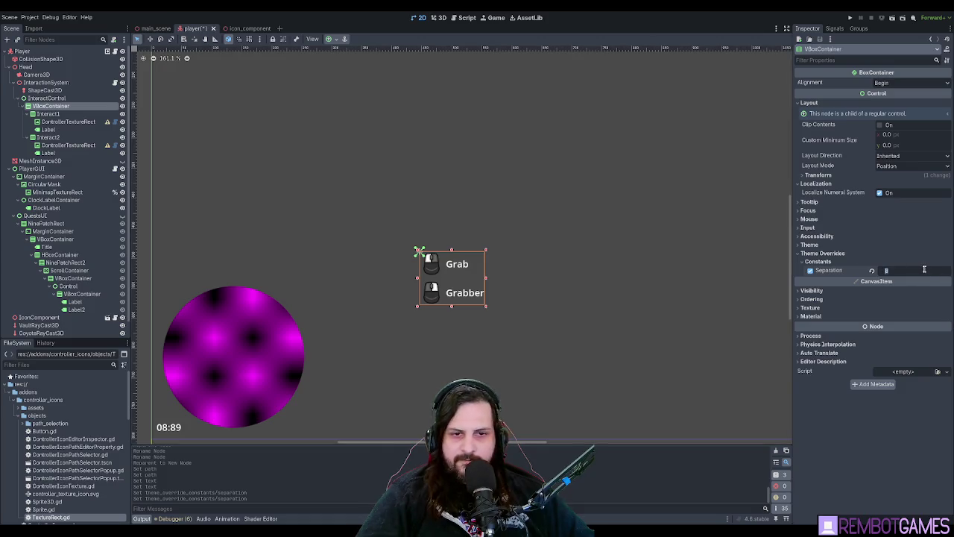
pyautogui.write('32')
pyautogui.press('Return')
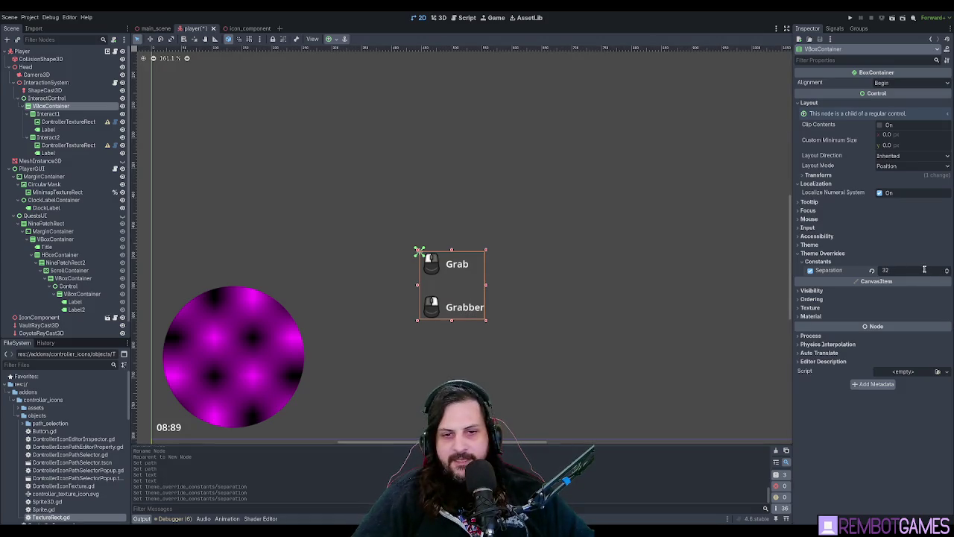